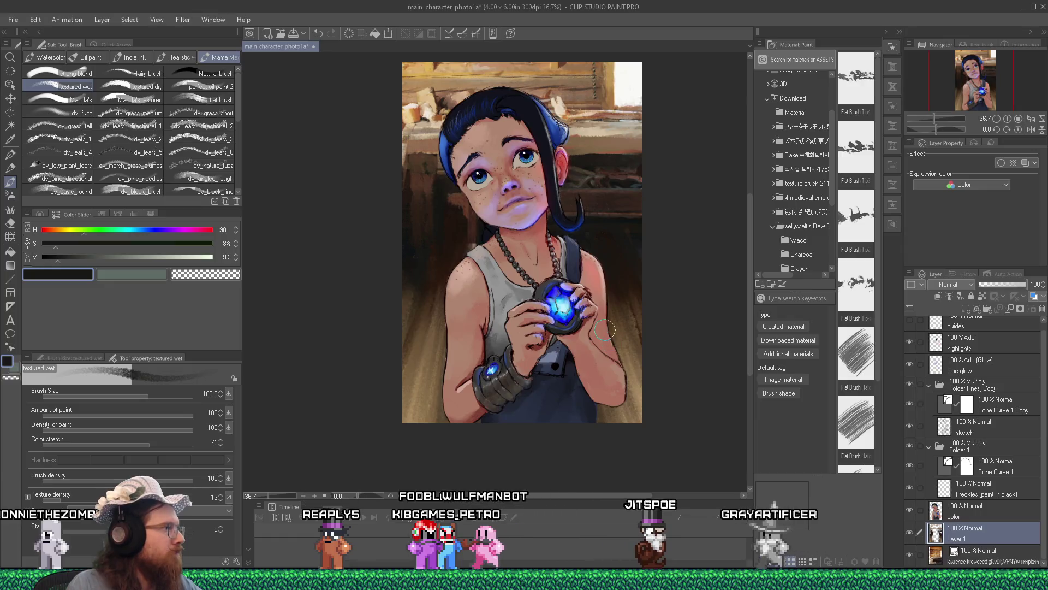
- Sample a tan, then a near-black teal, from the painting as trial colours
scroll(587, 327, down, 1)
scroll(584, 327, down, 1)
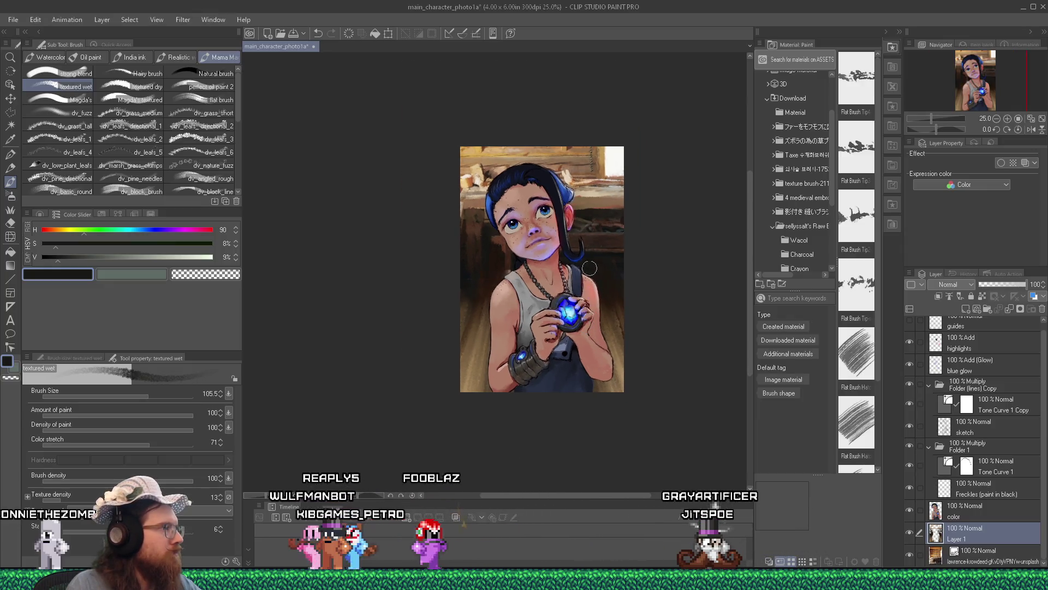
scroll(589, 211, up, 2)
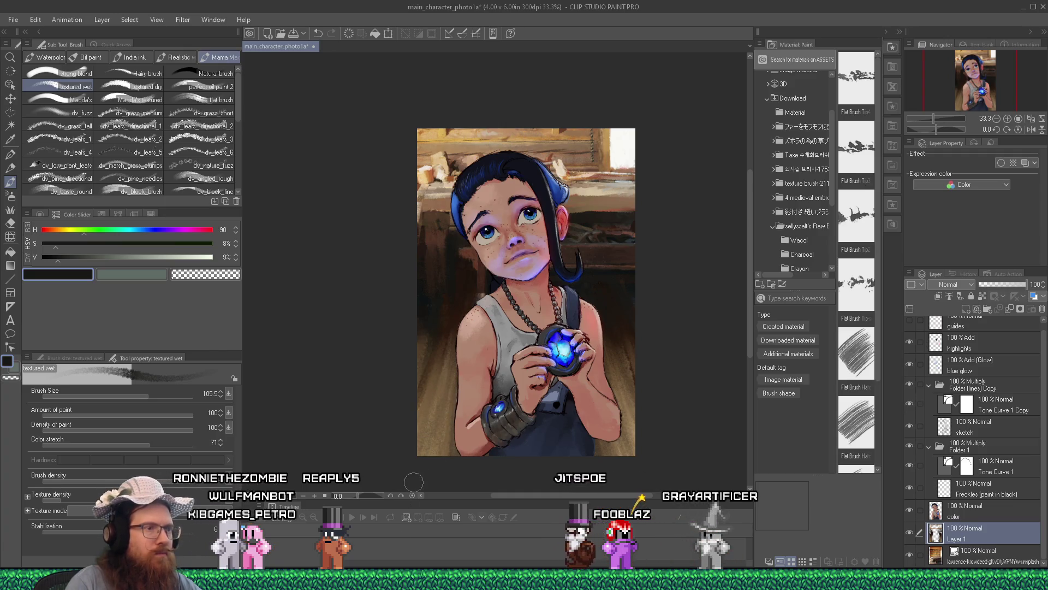
alt+click(620, 408)
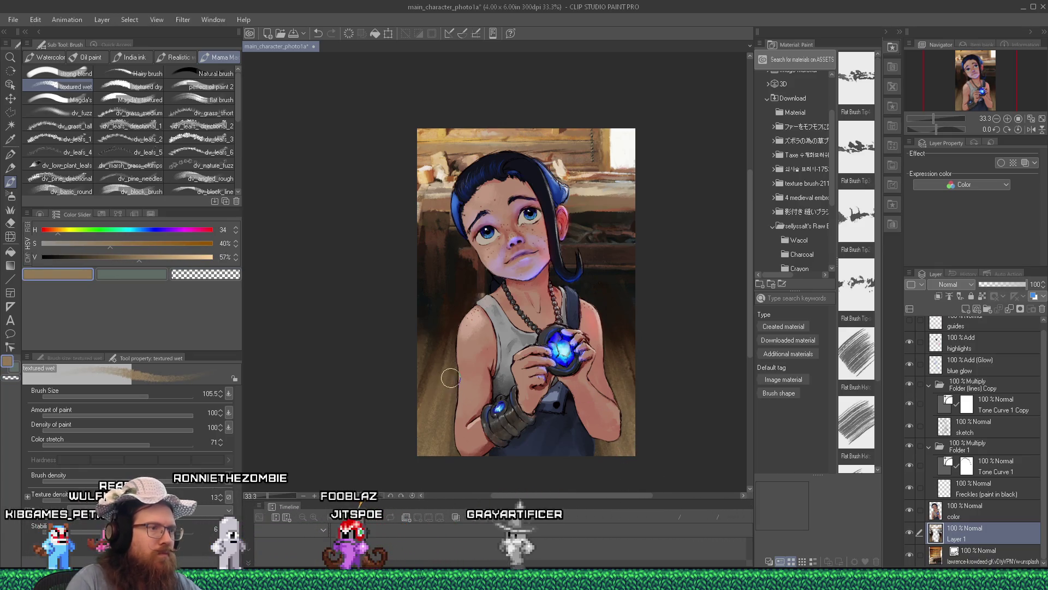
scroll(454, 399, down, 2)
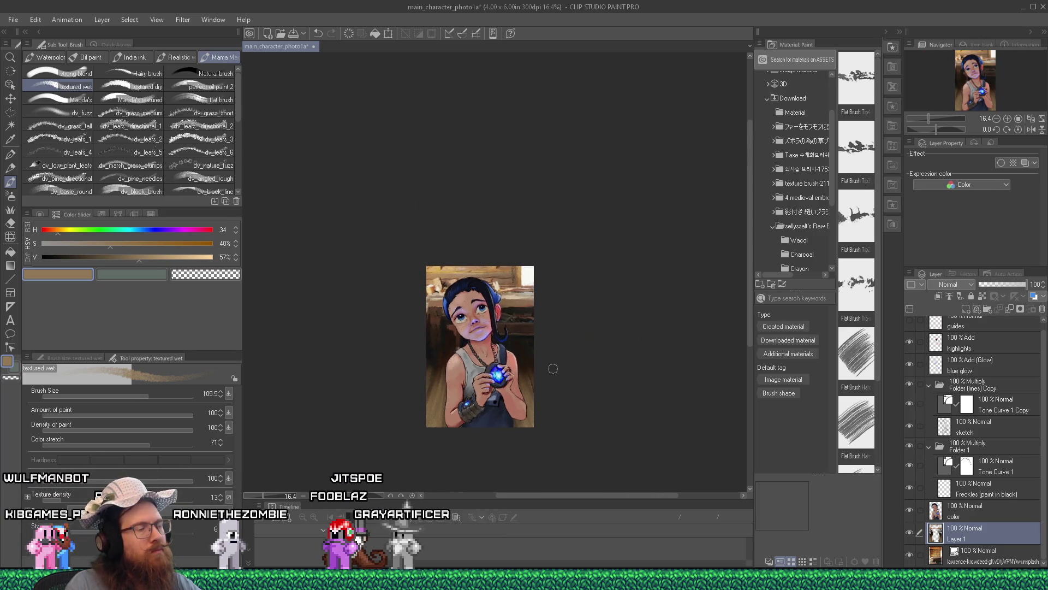
scroll(552, 368, up, 4)
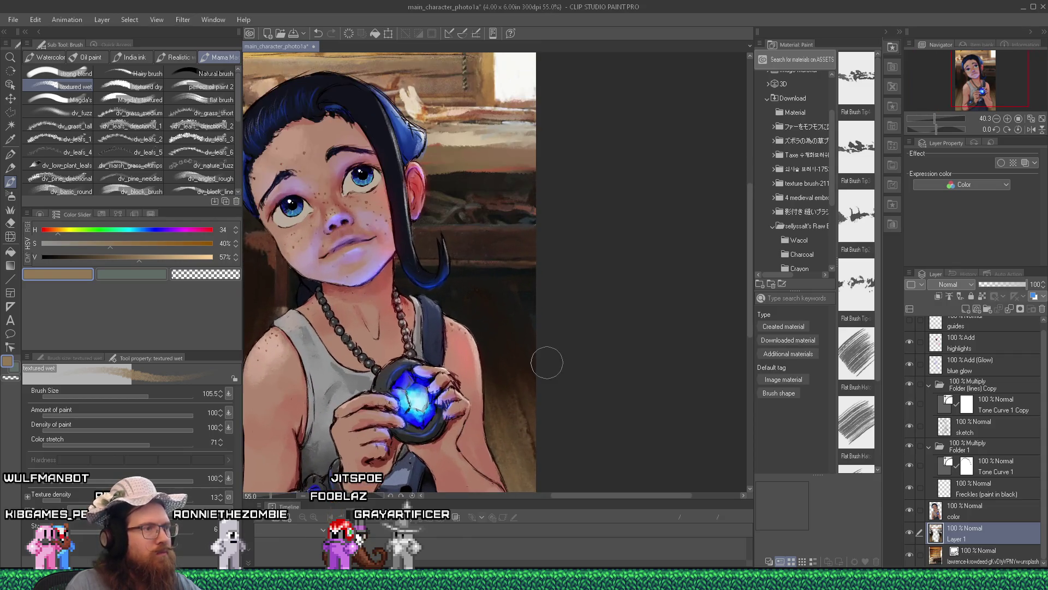
scroll(546, 362, up, 1)
alt+click(491, 267)
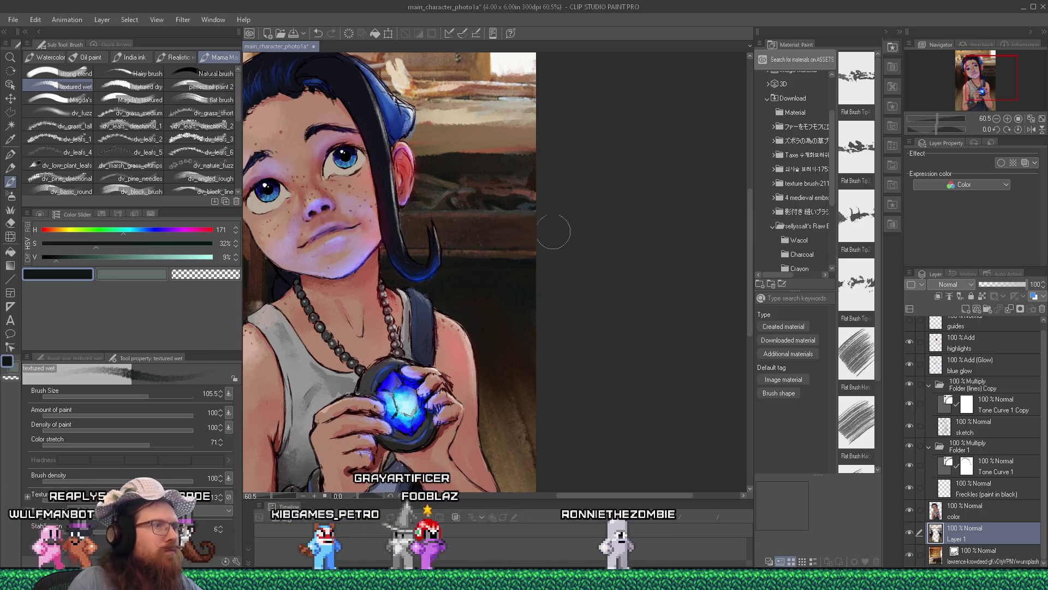
- Shrink the brush to about 33.5 and eyedrop tan, orange, then dark brown from the painting
scroll(548, 223, down, 8)
scroll(382, 130, up, 3)
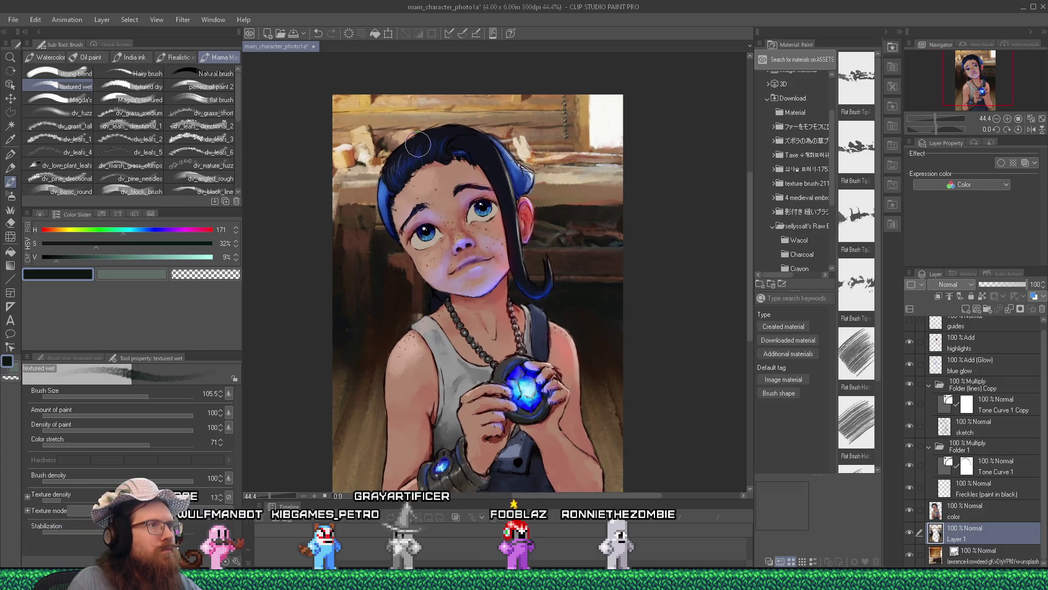
scroll(435, 157, up, 4)
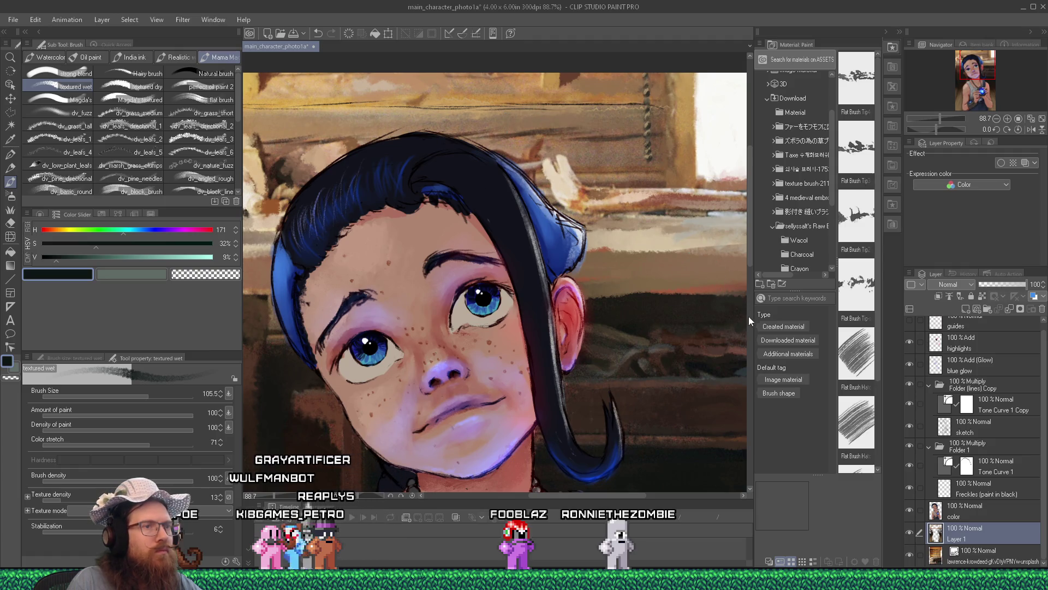
scroll(749, 234, up, 3)
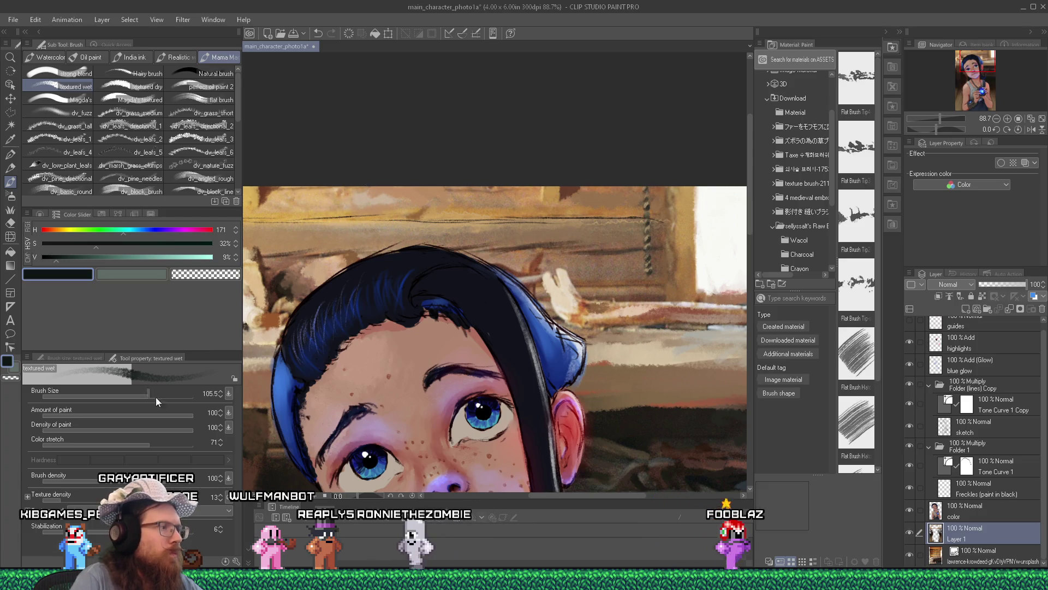
click(133, 393)
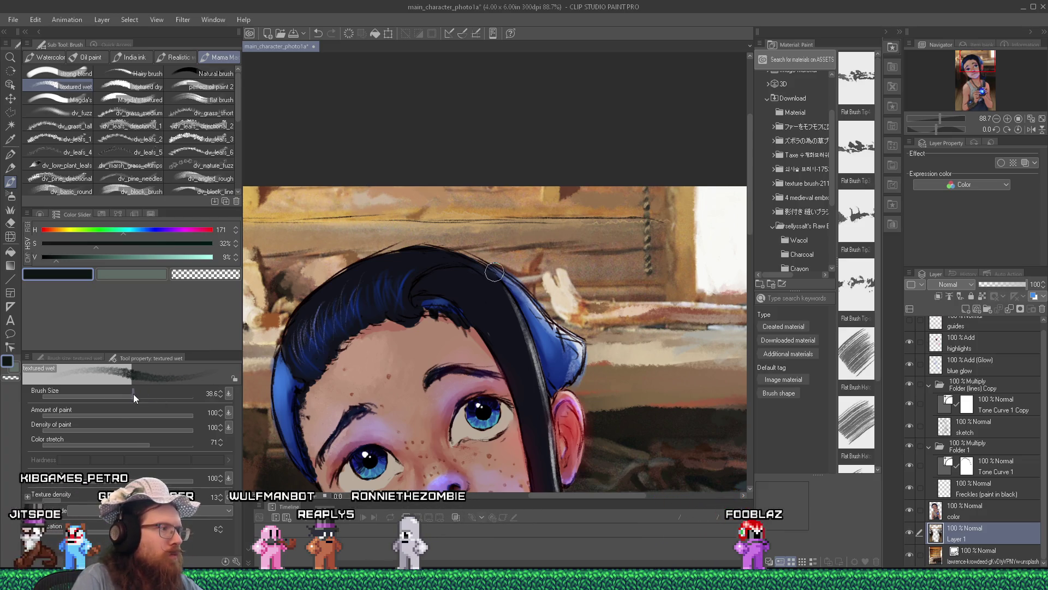
alt+click(362, 239)
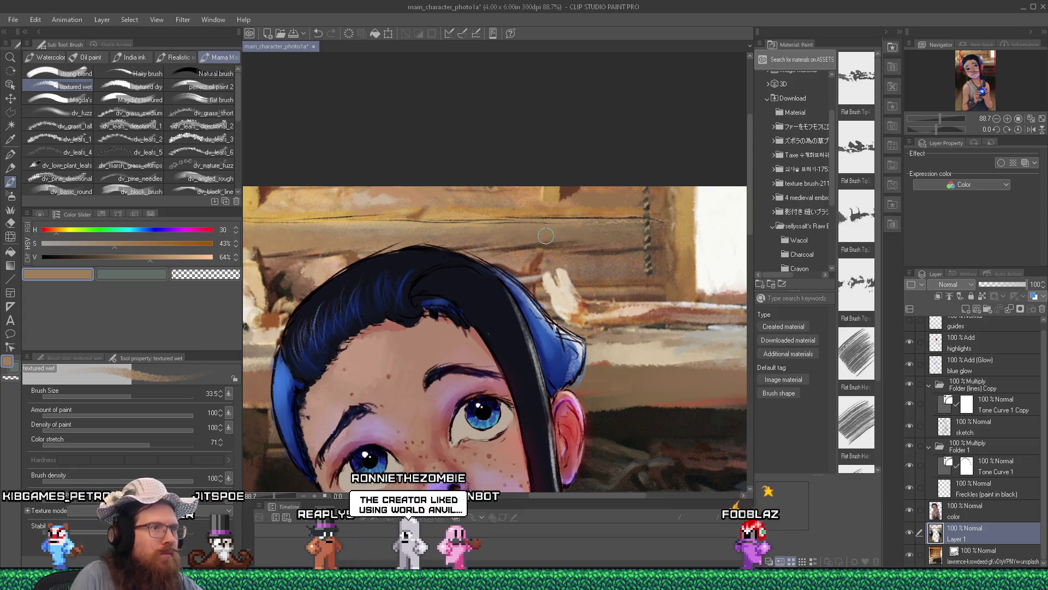
alt+click(523, 251)
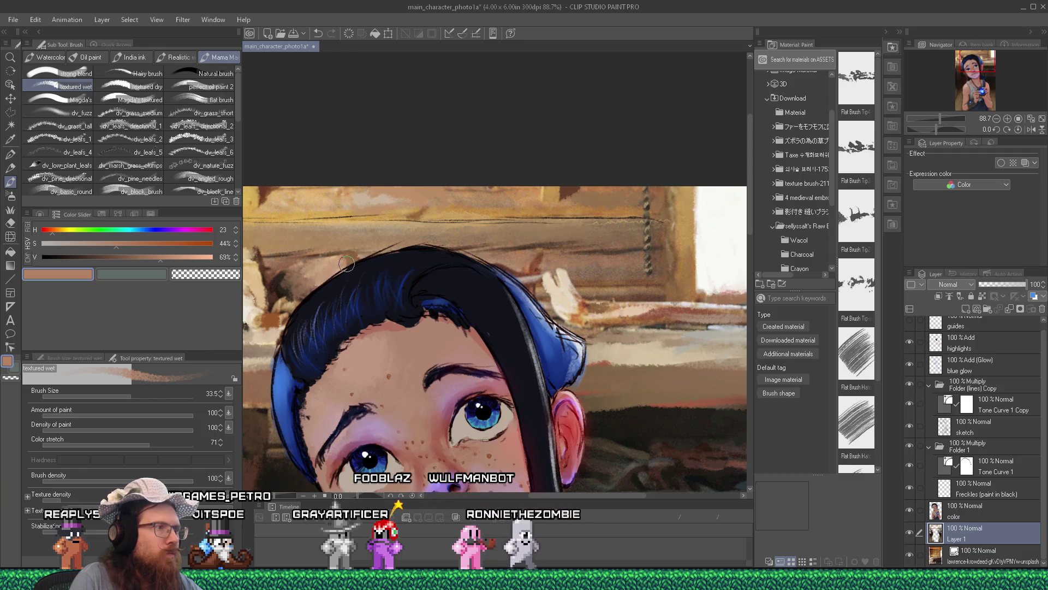
alt+click(275, 292)
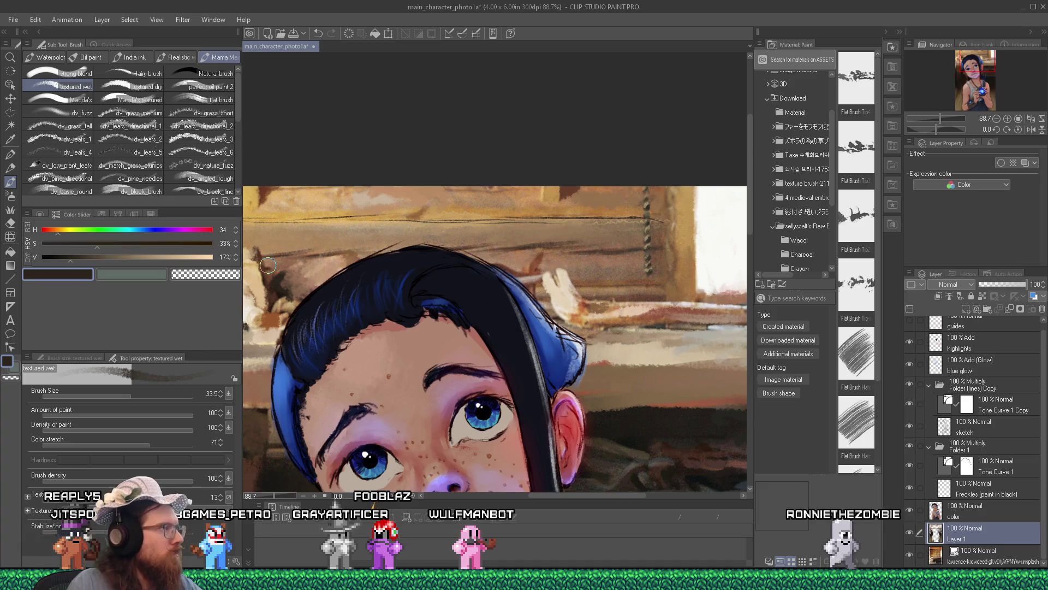
scroll(274, 316, down, 4)
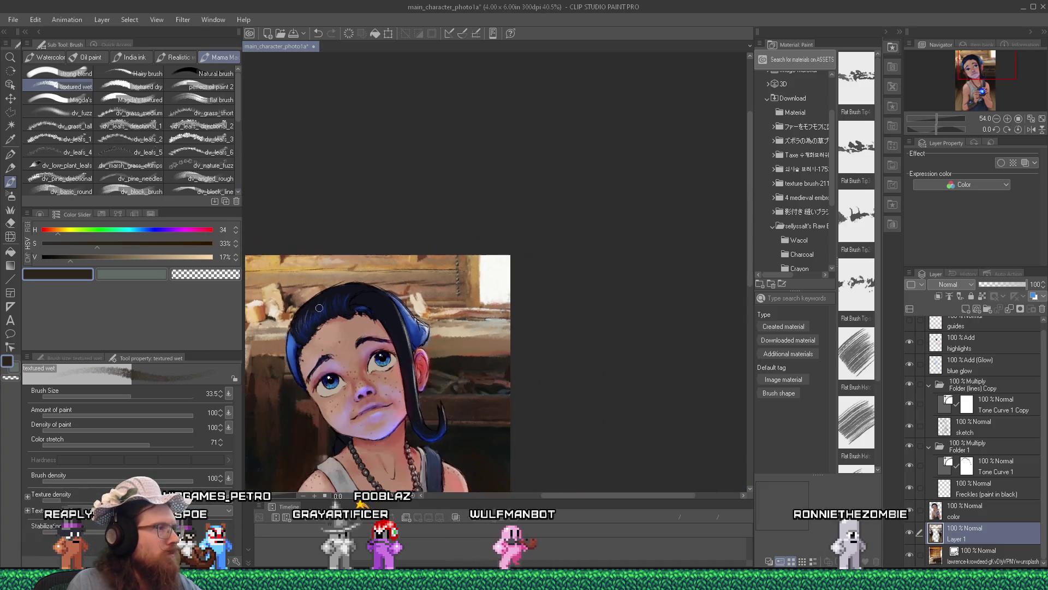
scroll(408, 317, down, 2)
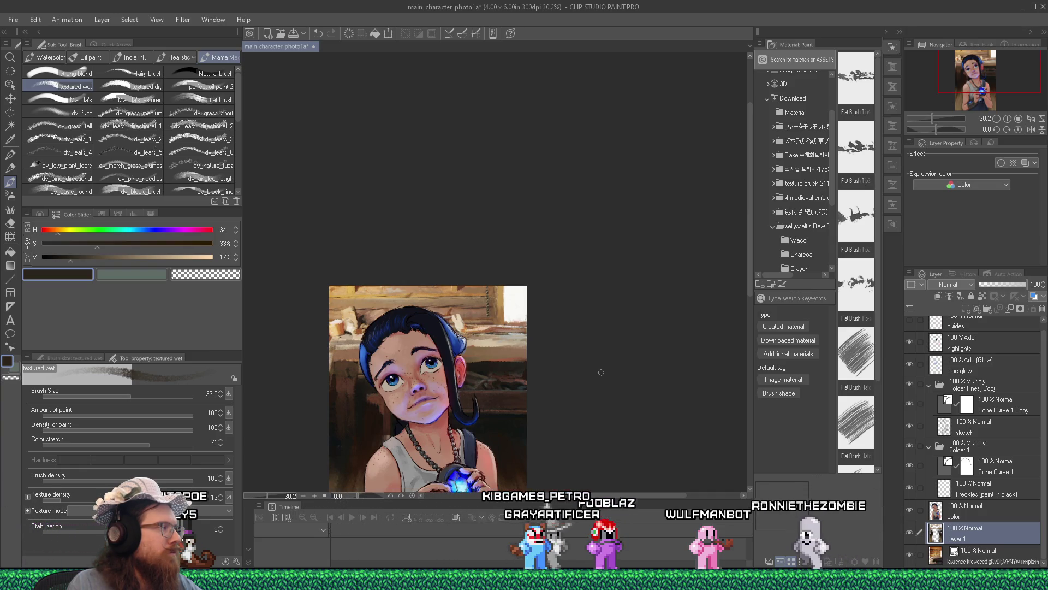
scroll(601, 372, up, 3)
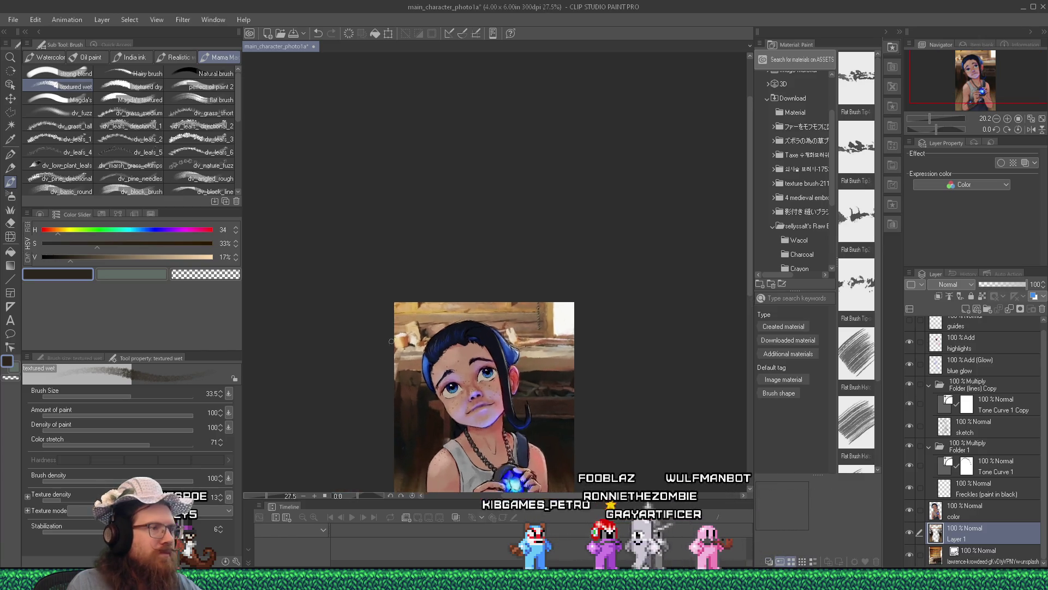
scroll(500, 348, up, 1)
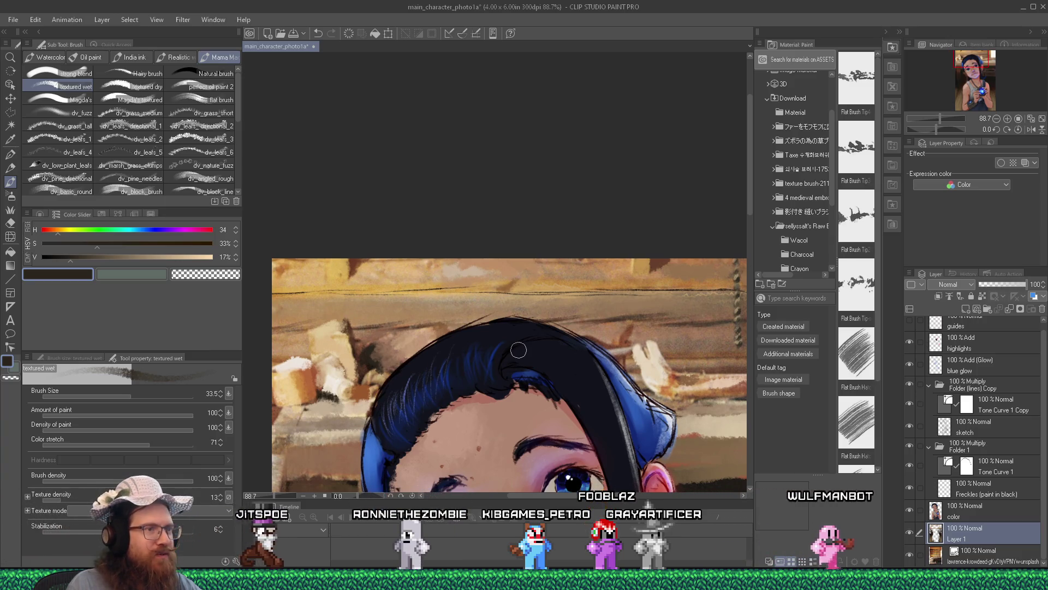
- Center the small portrait, select the color layer with Alt+], and begin reducing the brush size
scroll(524, 360, down, 3)
scroll(641, 446, up, 4)
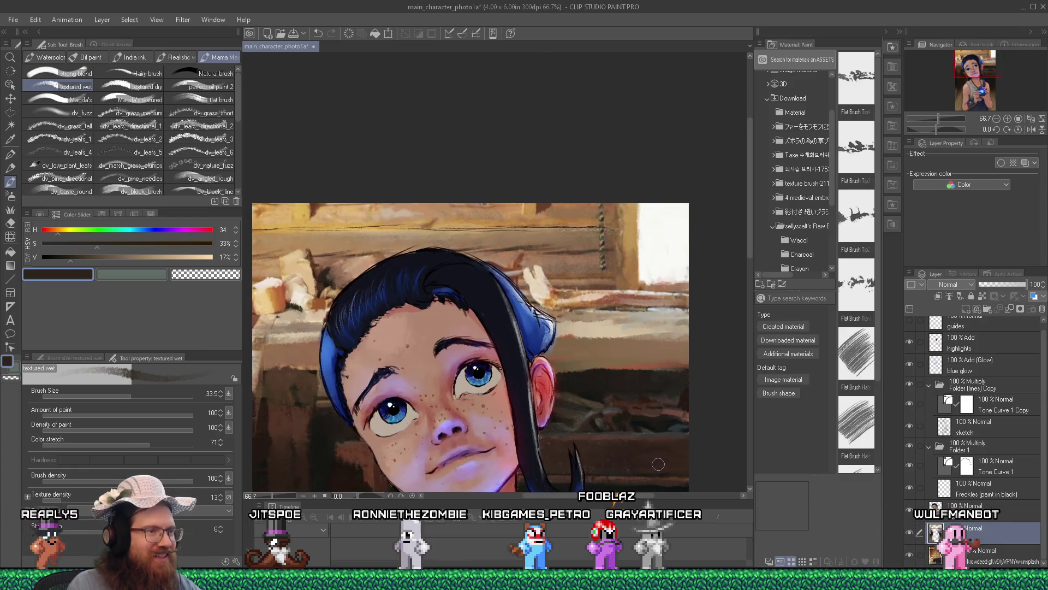
scroll(660, 455, down, 3)
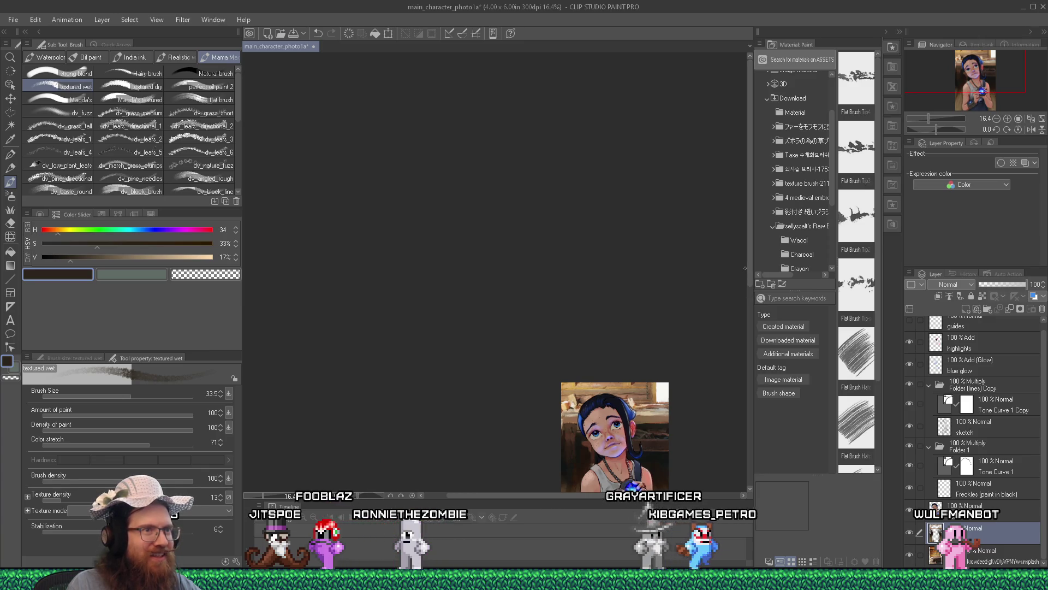
drag(748, 266, 752, 326)
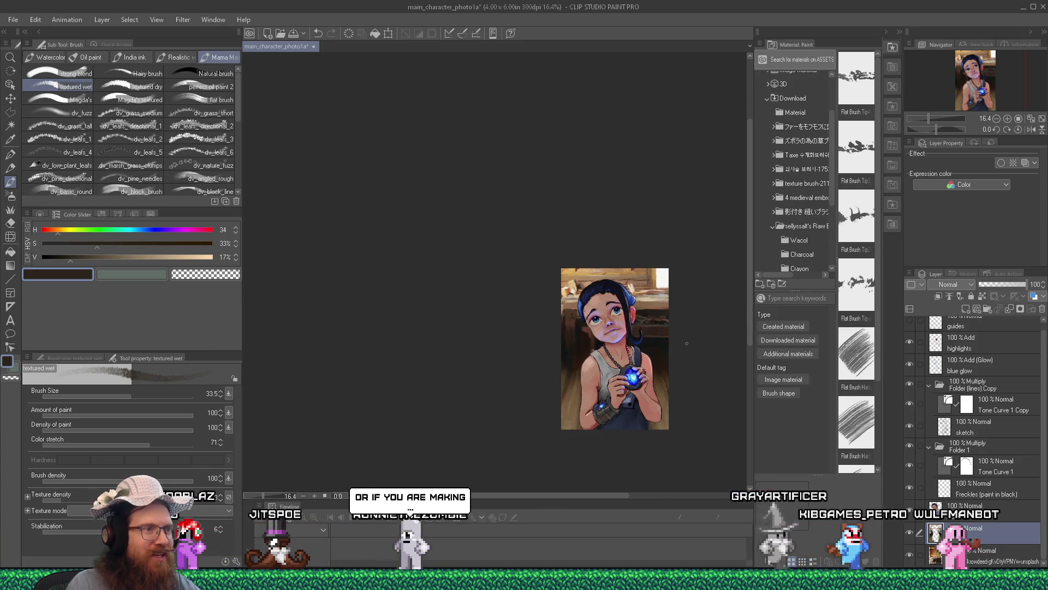
scroll(631, 328, up, 5)
scroll(630, 328, up, 1)
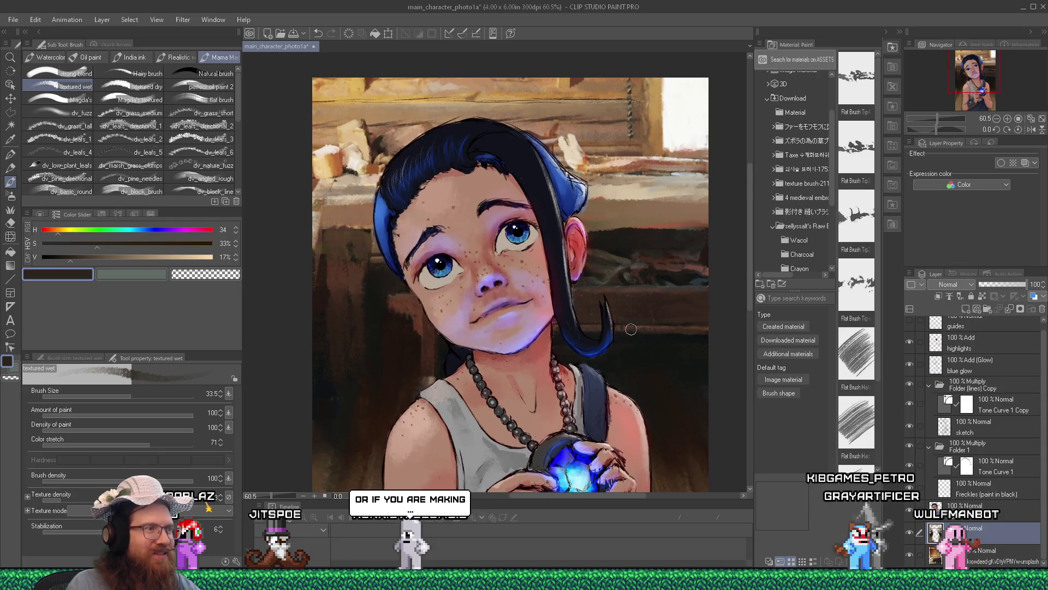
scroll(630, 328, up, 1)
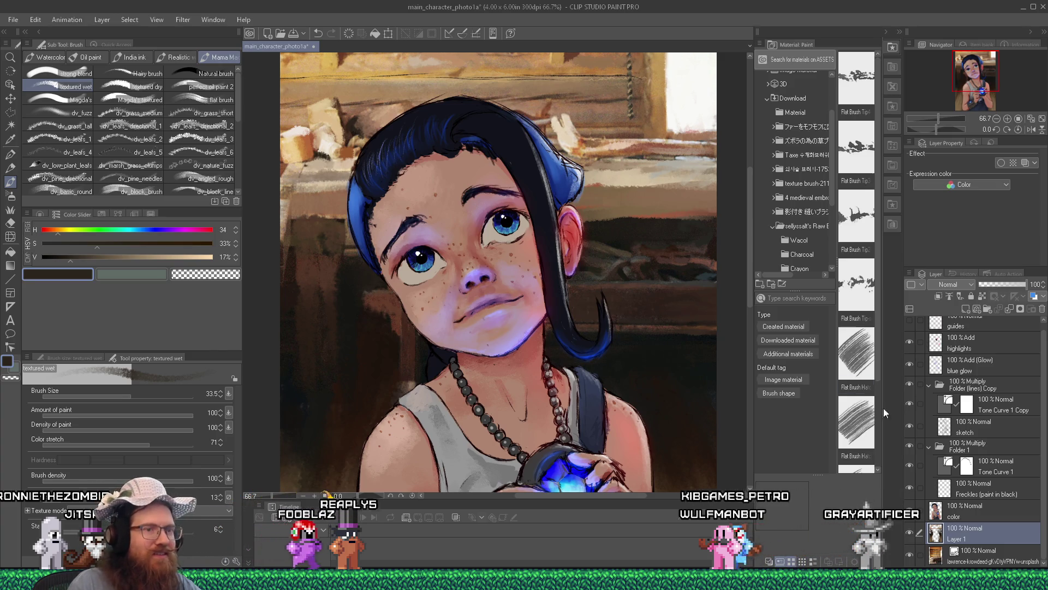
key(alt+bracketright)
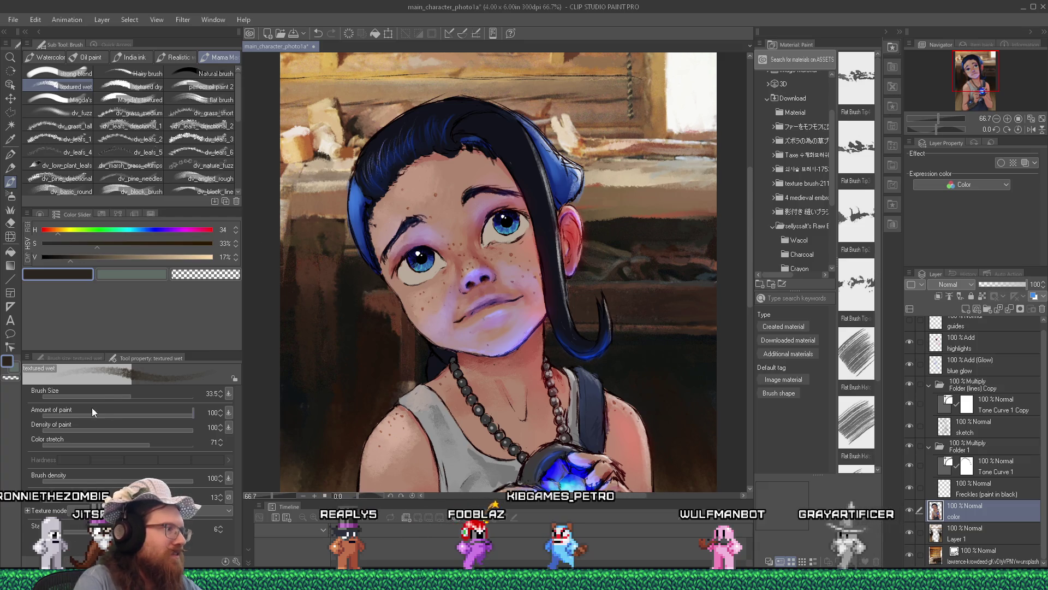
click(98, 398)
- Set the brush size to 3.7 and eyedrop near-white, hair navy, then mid grey from the painting
drag(100, 400, 97, 398)
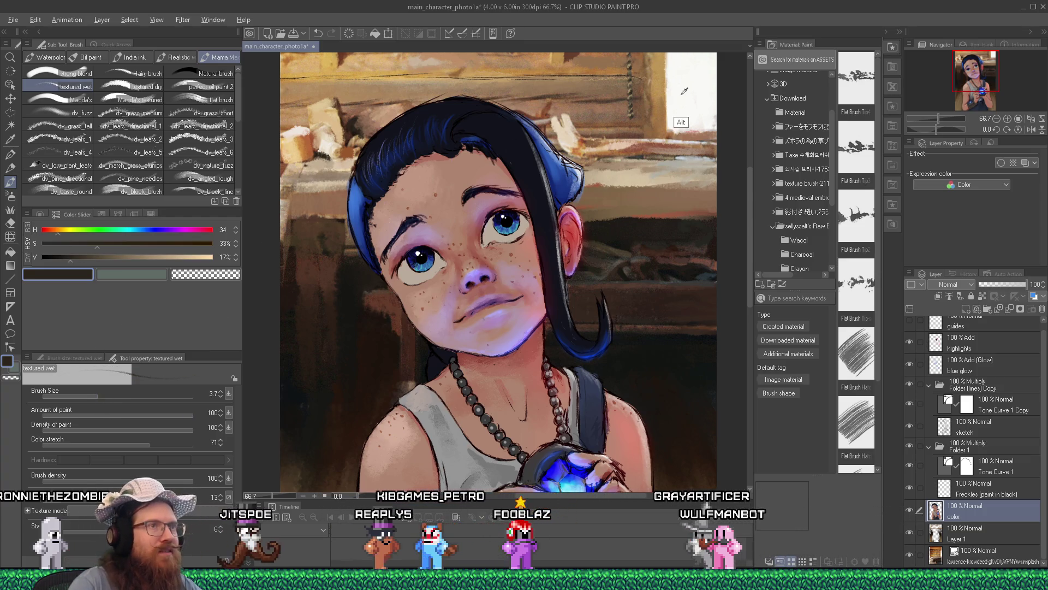
alt+click(468, 100)
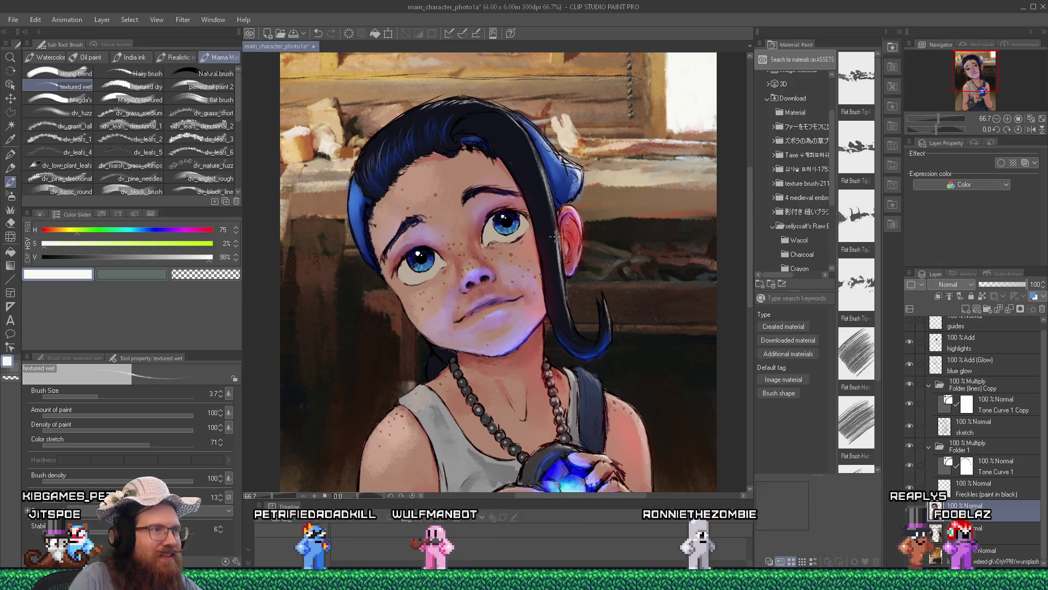
alt+click(553, 218)
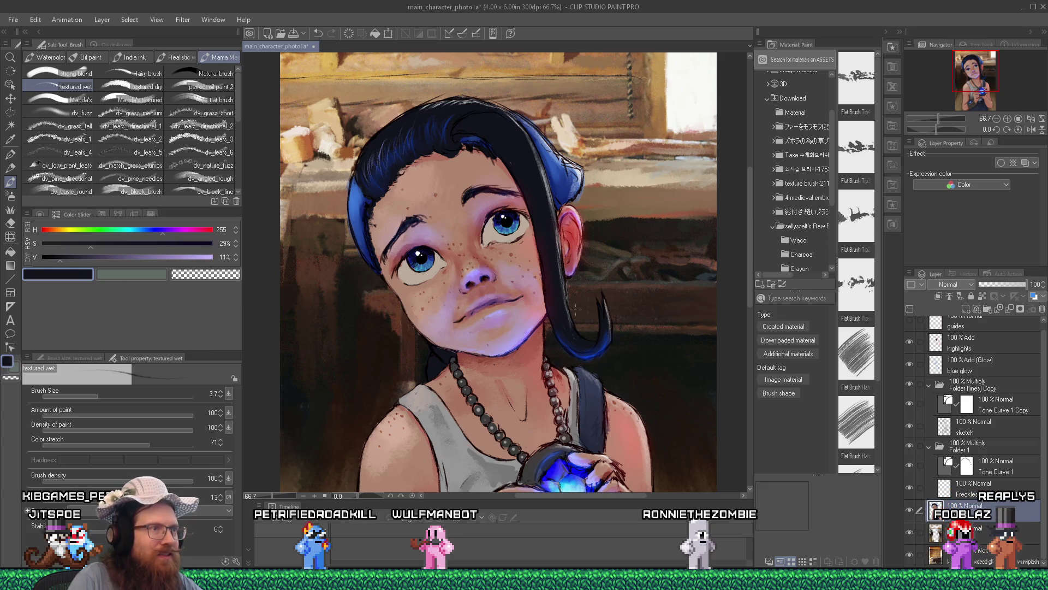
scroll(505, 270, down, 4)
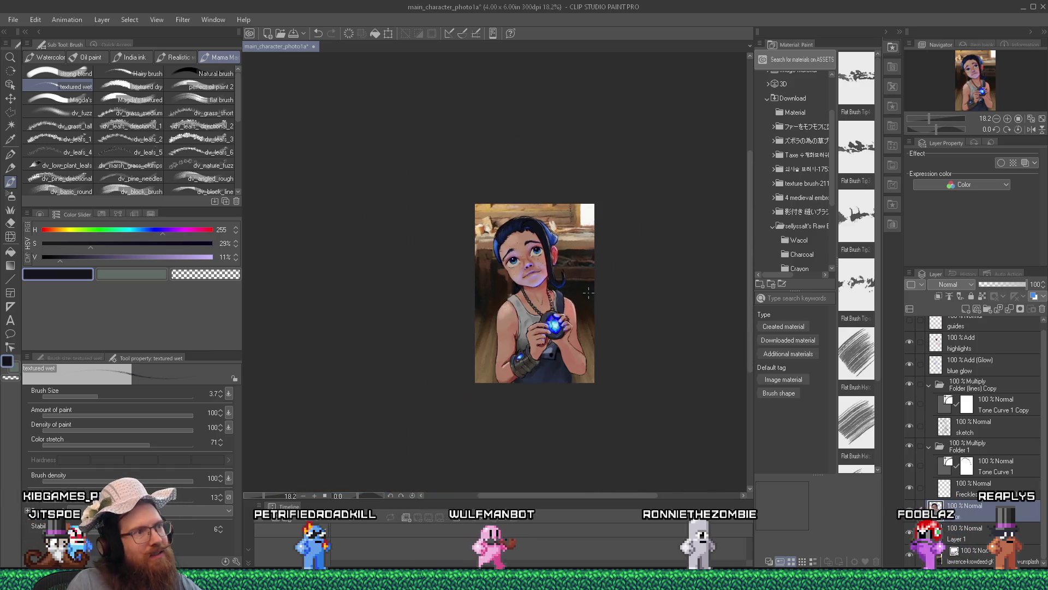
scroll(578, 272, up, 4)
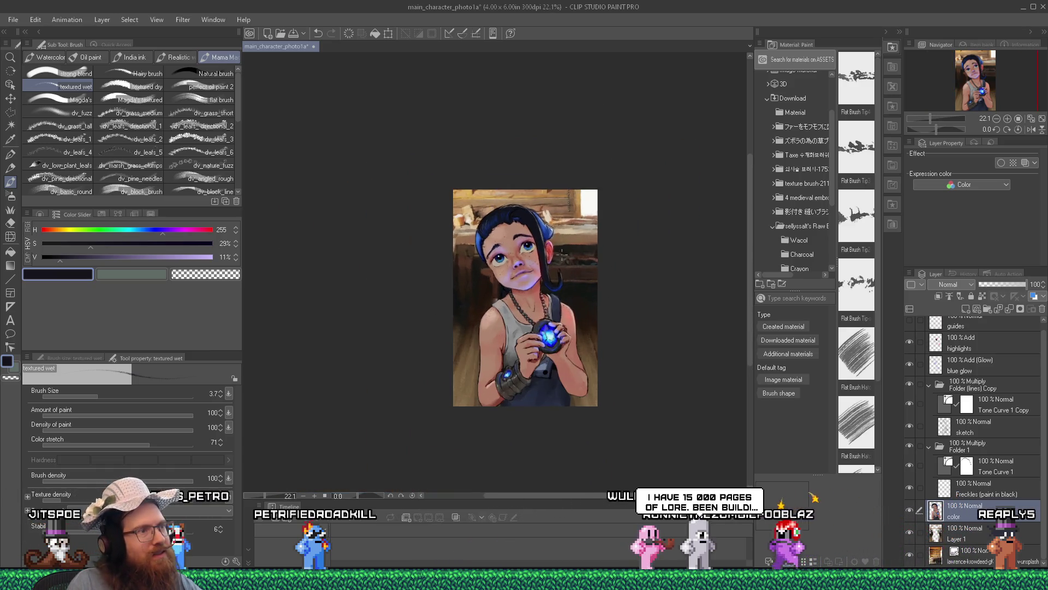
scroll(546, 266, up, 1)
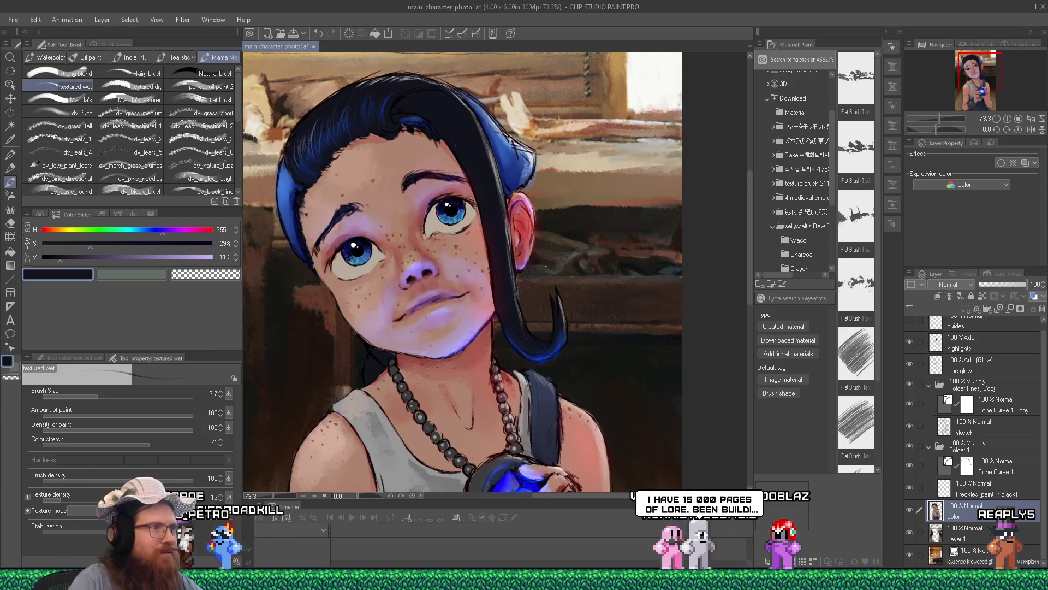
alt+click(500, 168)
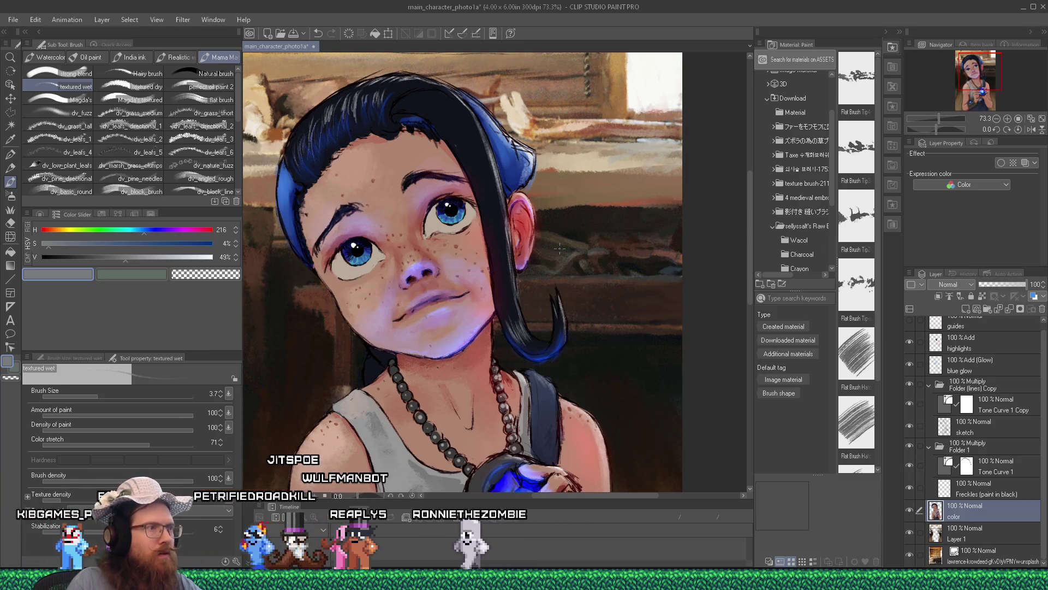
- Review the whole portrait, then sample dark navy from the hair and the skin tone from the arm
scroll(541, 244, down, 2)
scroll(573, 286, down, 2)
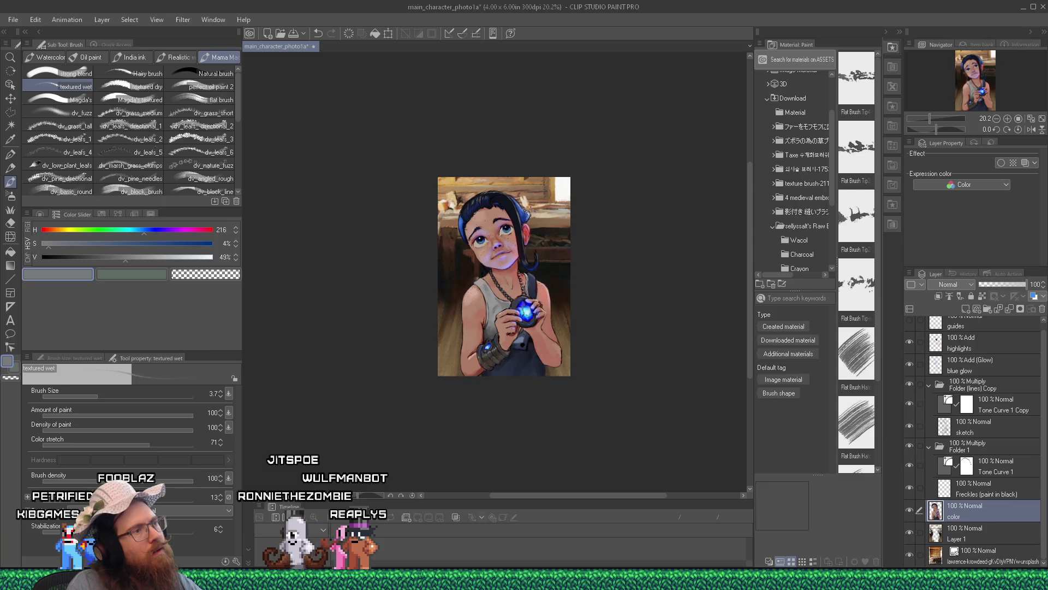
scroll(521, 201, up, 3)
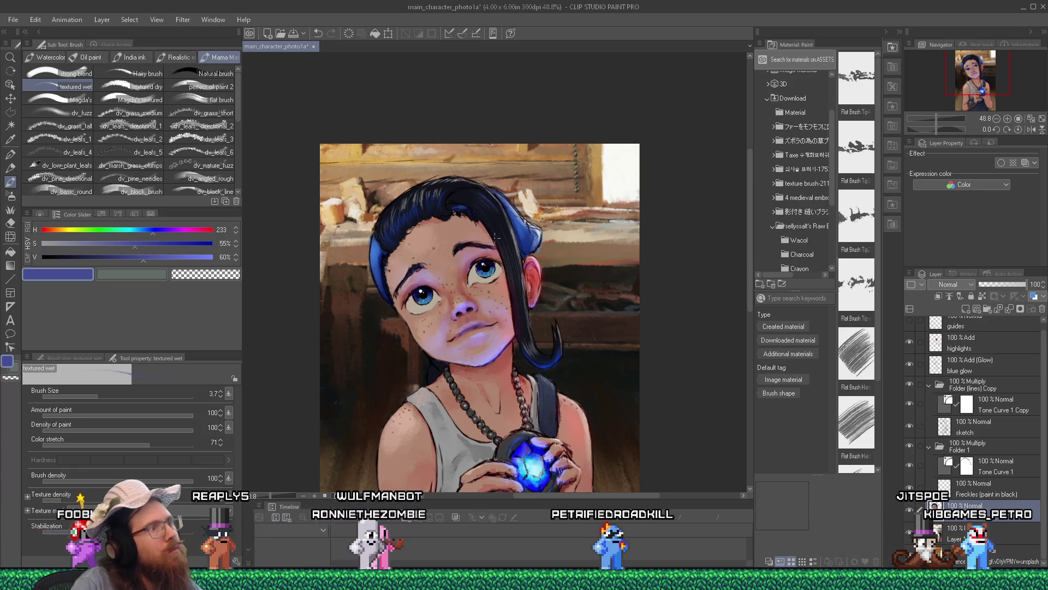
alt+click(477, 191)
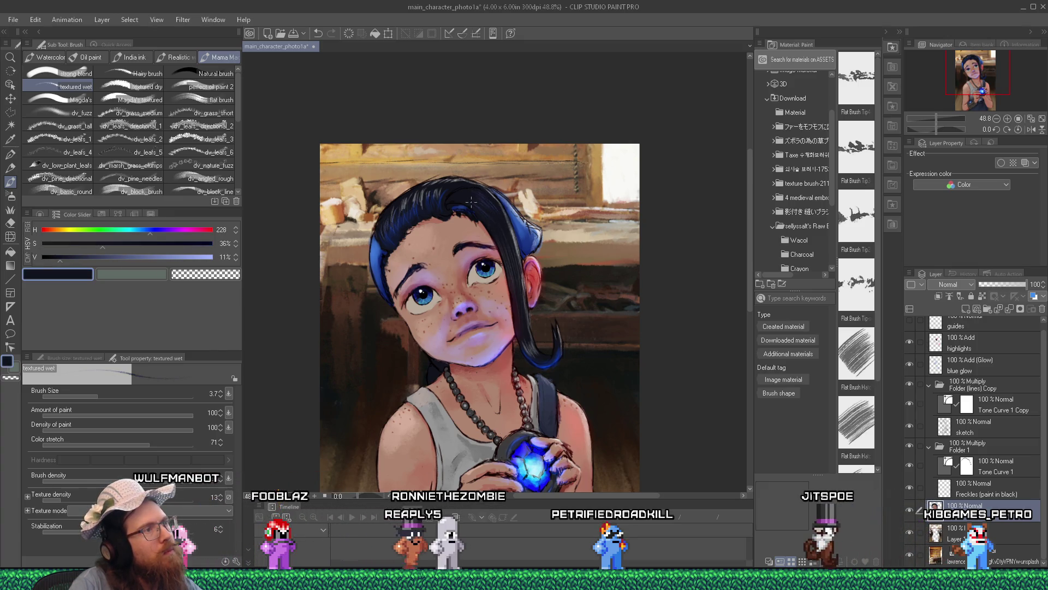
scroll(511, 182, down, 5)
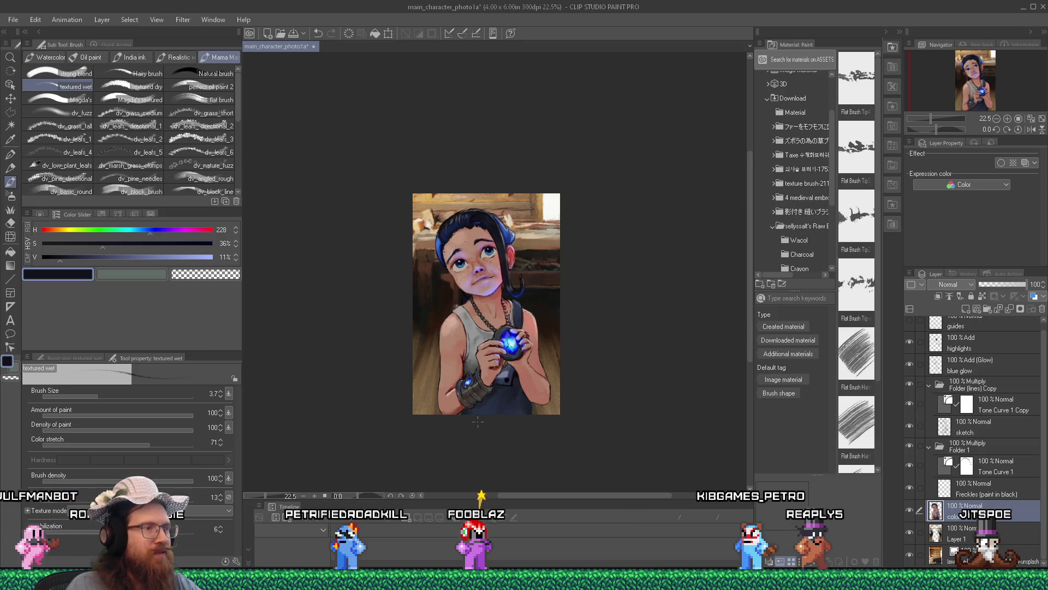
scroll(481, 419, up, 3)
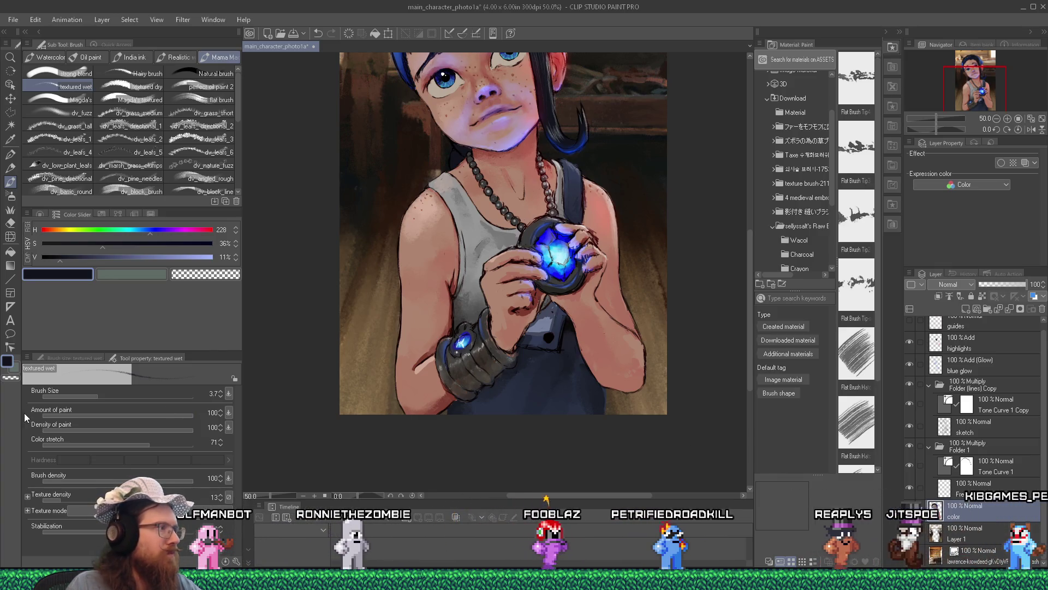
alt+click(436, 383)
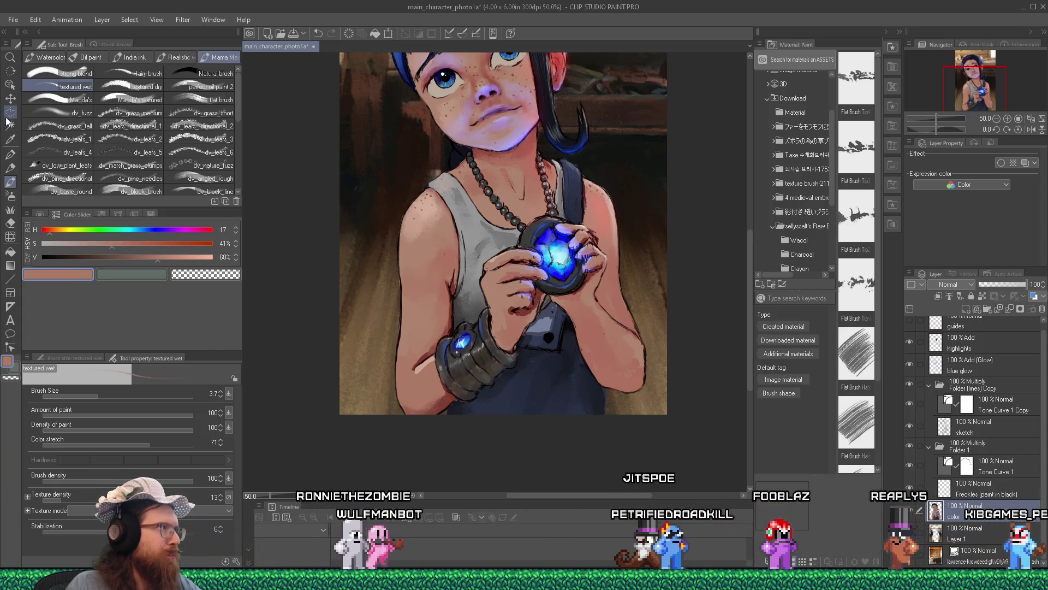
- Enlarge the brush size from 9.2 up to 23.4
click(14, 22)
click(28, 119)
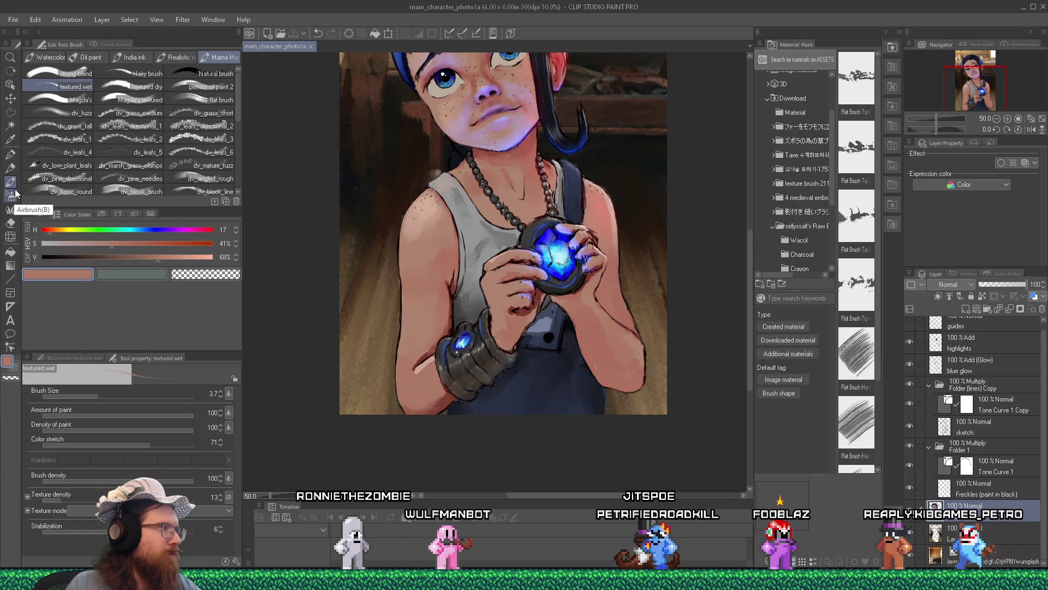
click(111, 396)
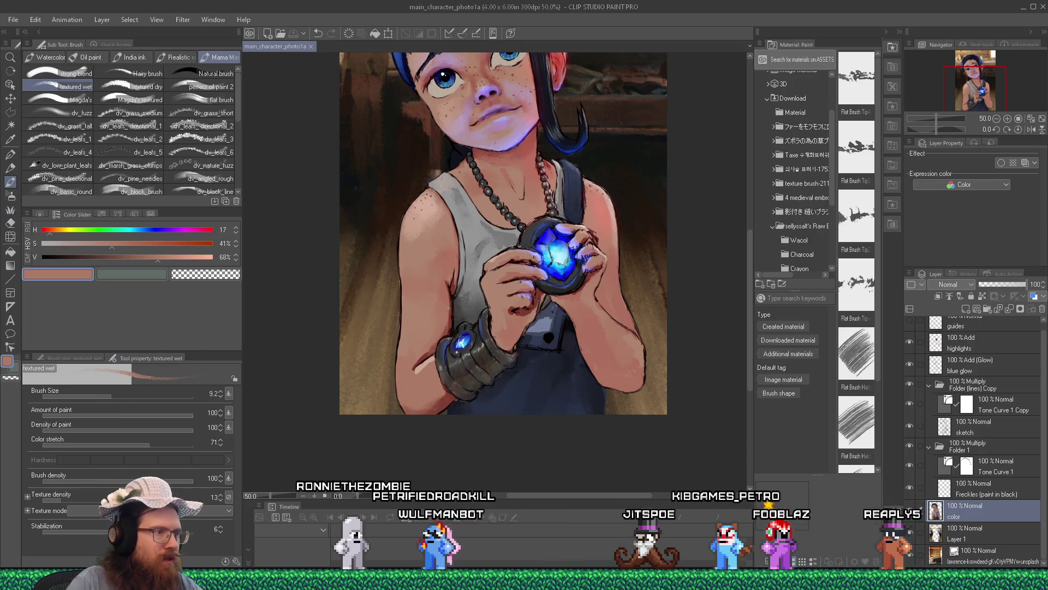
click(125, 395)
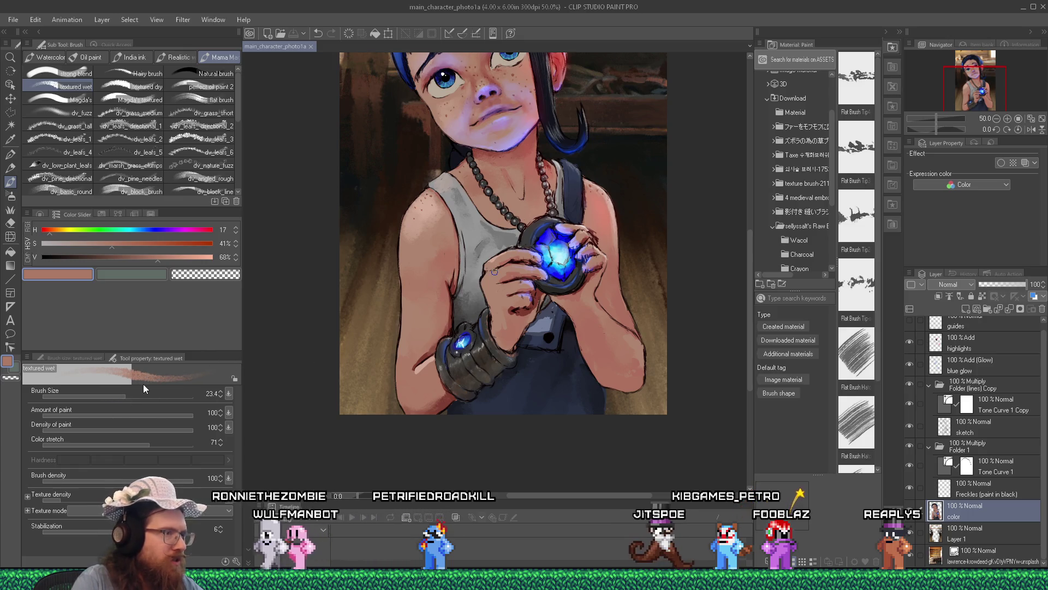
- Paint skin shading along the forearm, resampling lighter pink, darker red, warmer skin and dark brown
drag(412, 380, 445, 395)
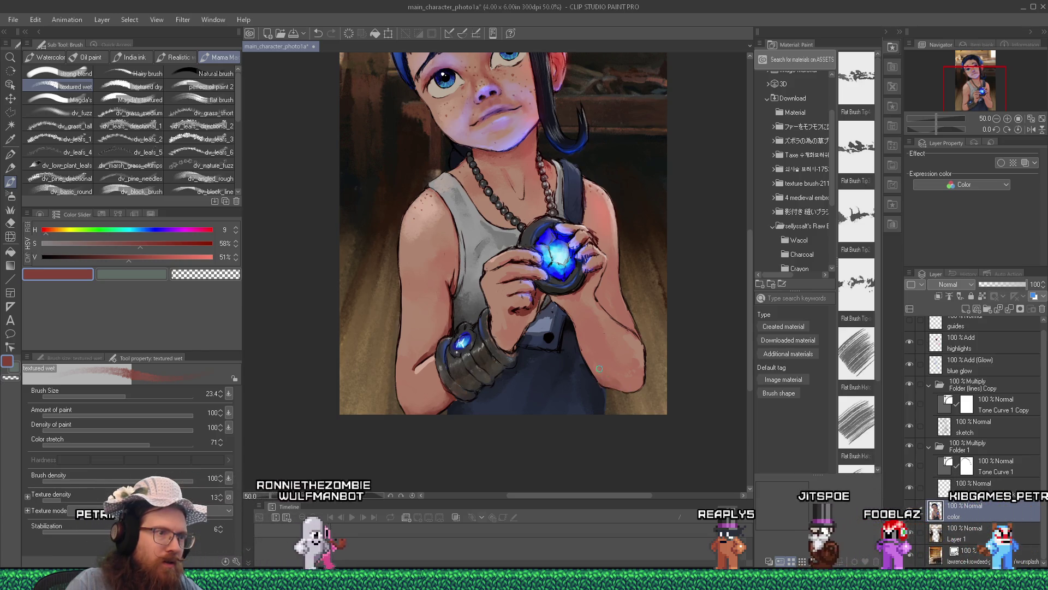
alt+click(624, 386)
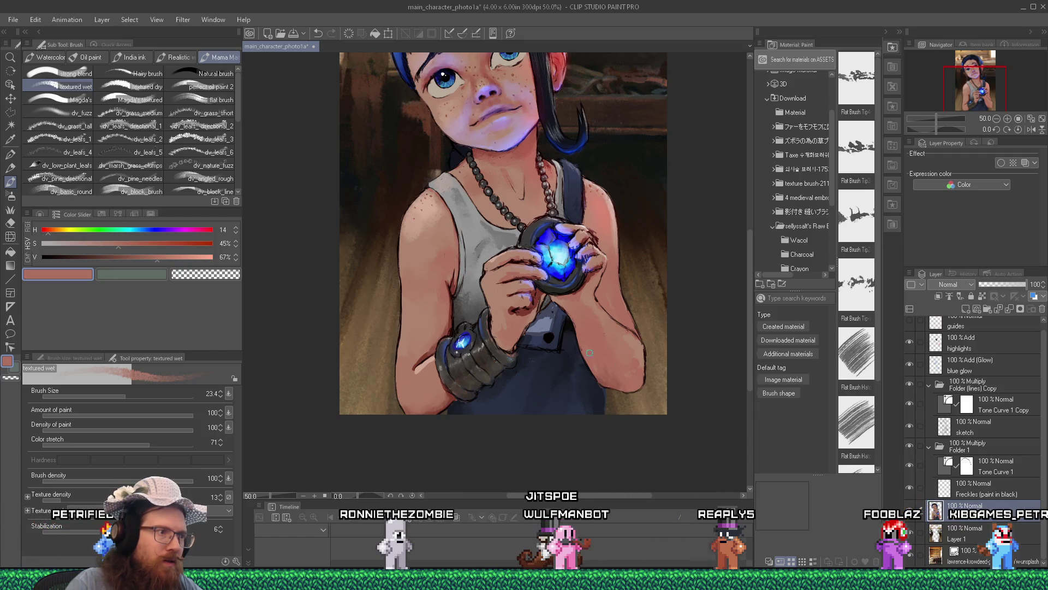
alt+click(596, 367)
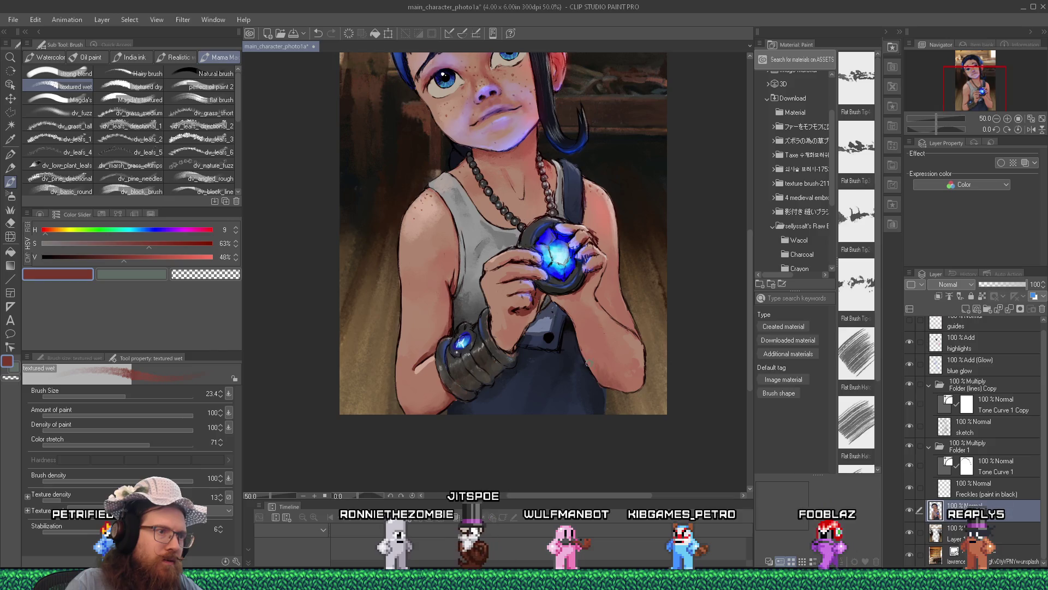
alt+click(617, 380)
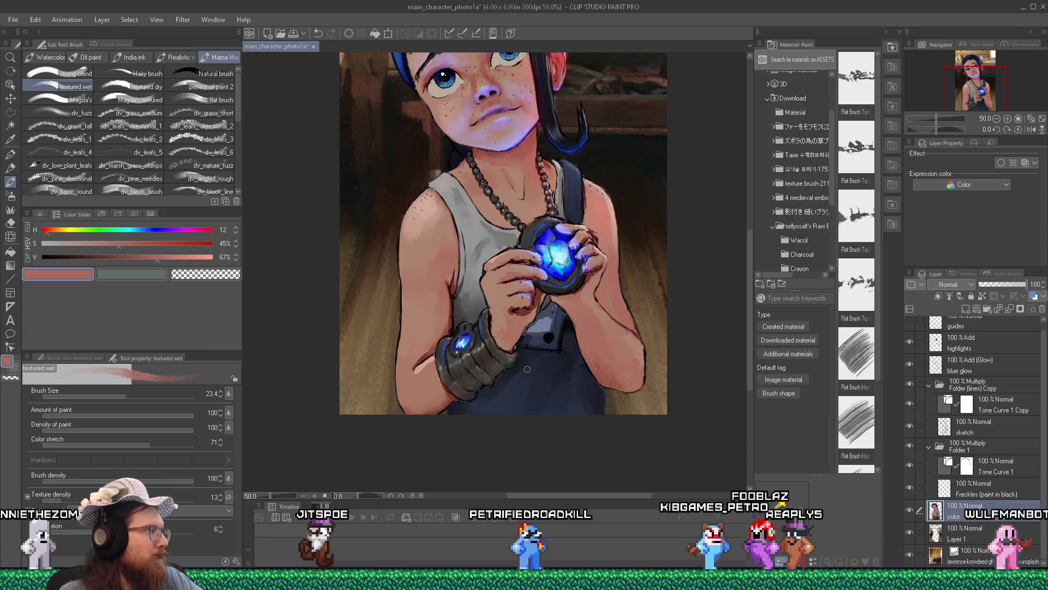
alt+click(416, 355)
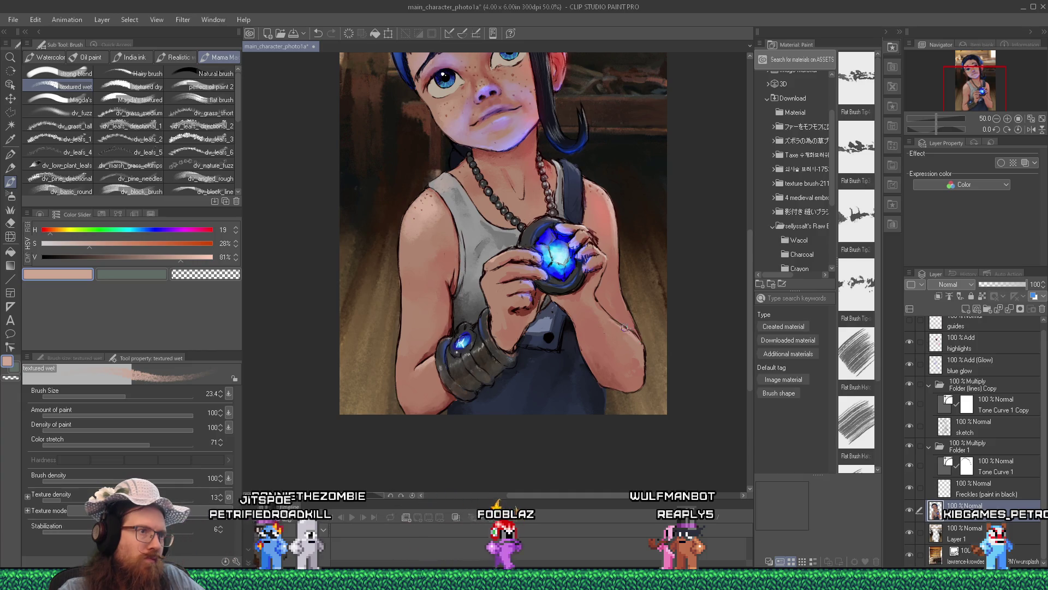
alt+click(617, 201)
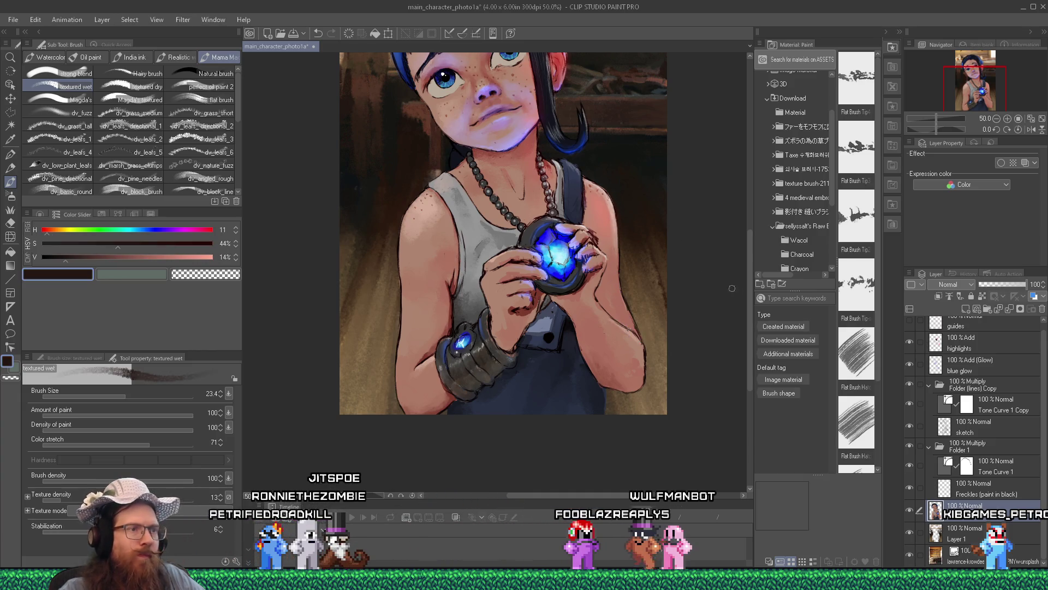
scroll(734, 256, up, 3)
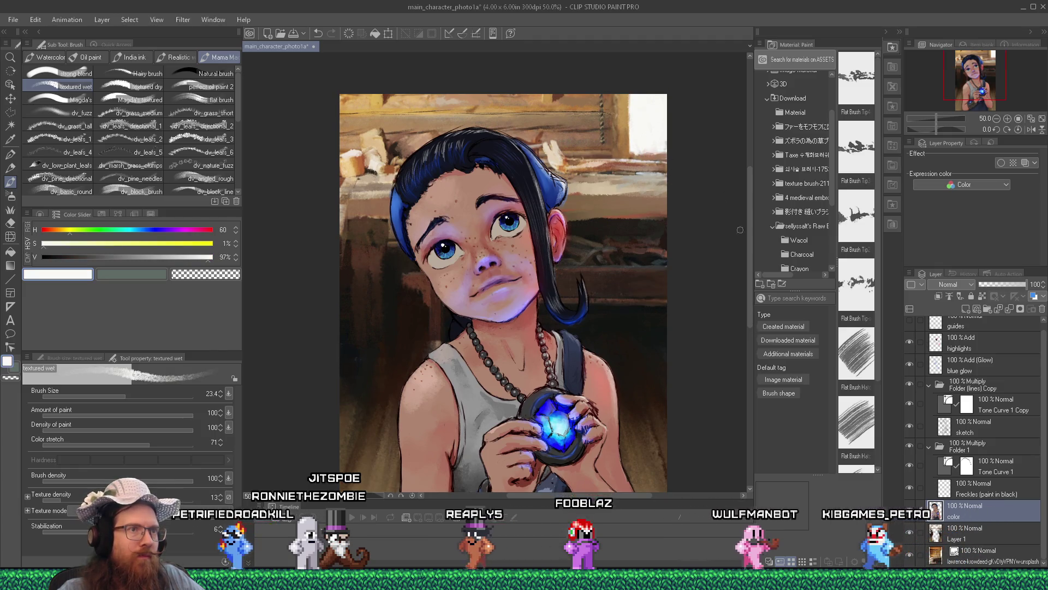
- Sample a skin tone and then a slightly redder skin tone from the arm
scroll(749, 220, down, 3)
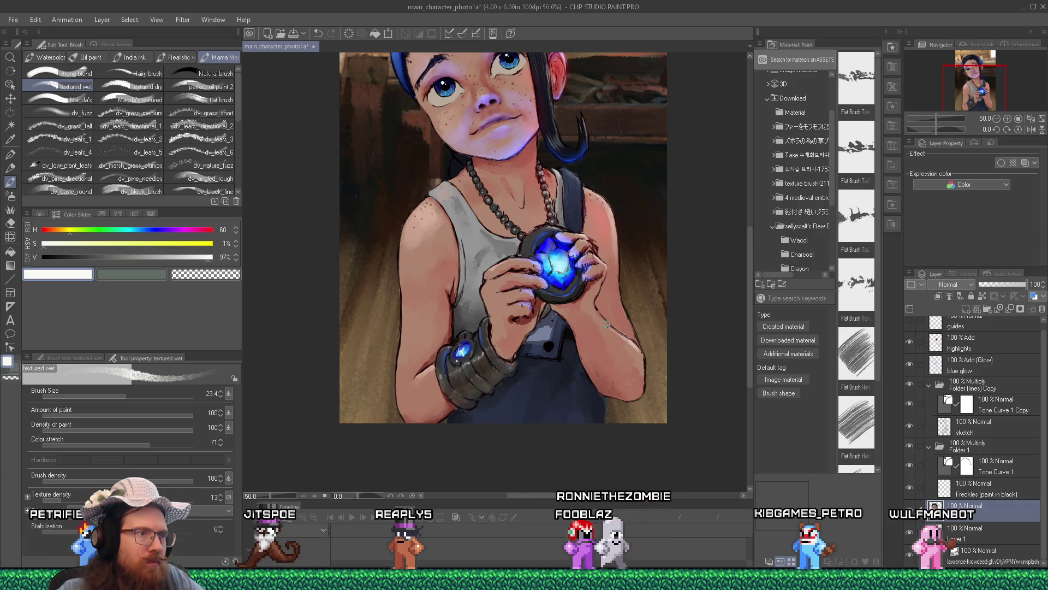
alt+click(620, 344)
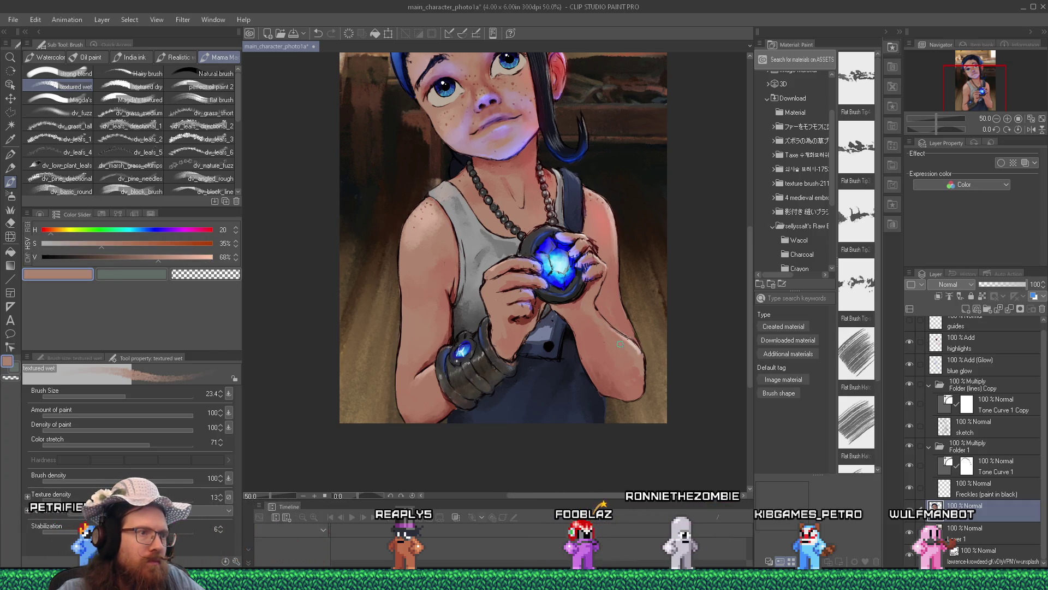
alt+click(639, 369)
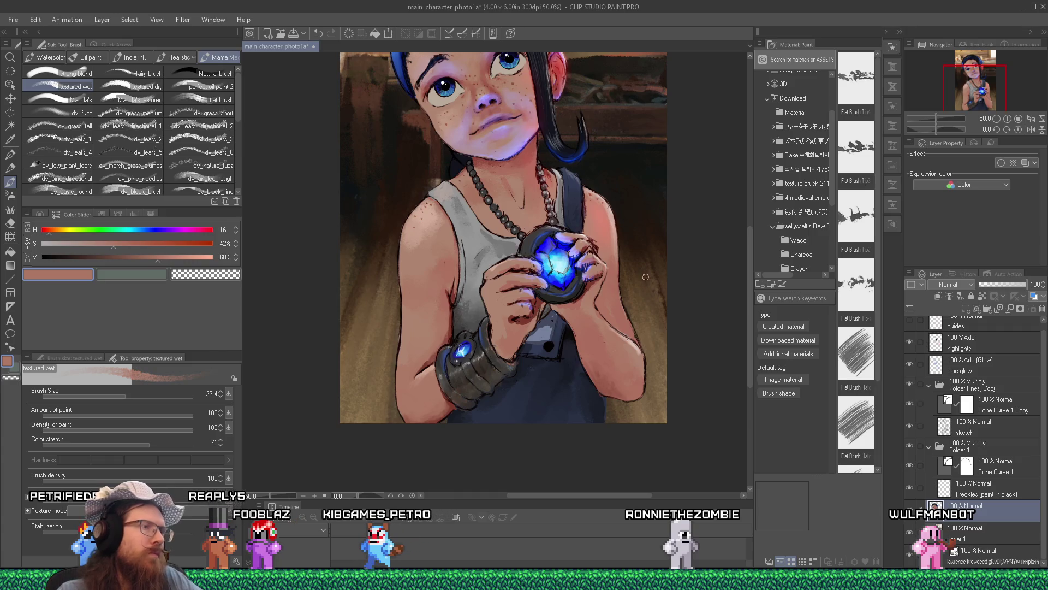
- Review the whole portrait and save main_character_photo1a
scroll(626, 250, down, 3)
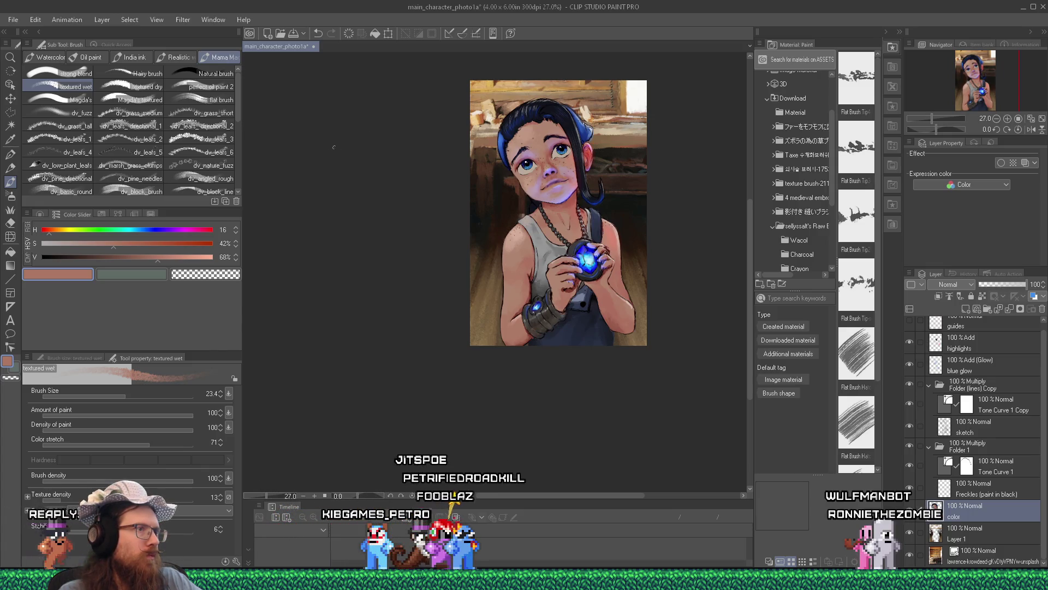
scroll(597, 198, up, 4)
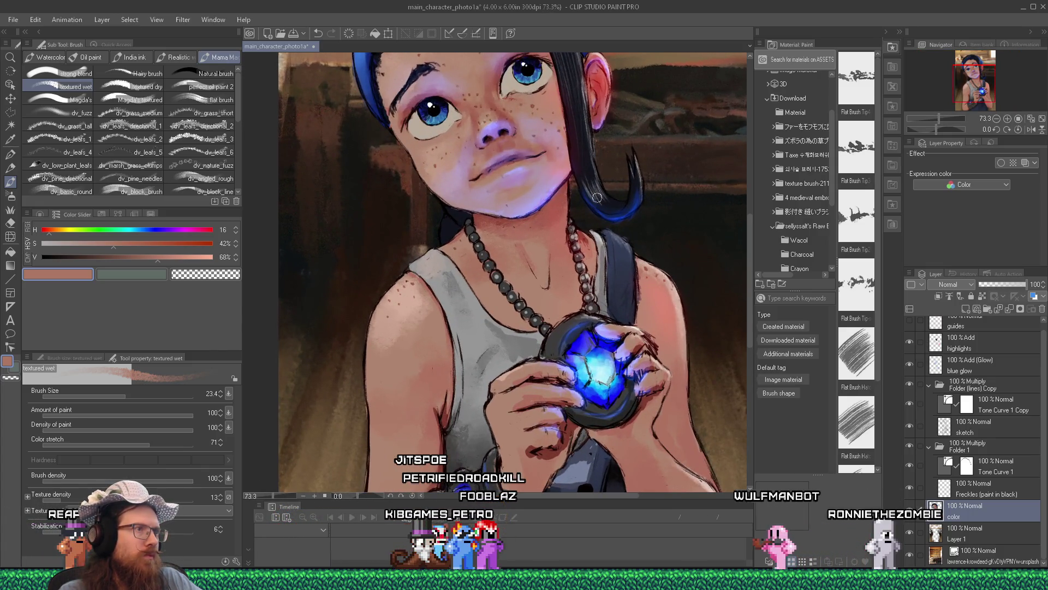
scroll(596, 197, down, 5)
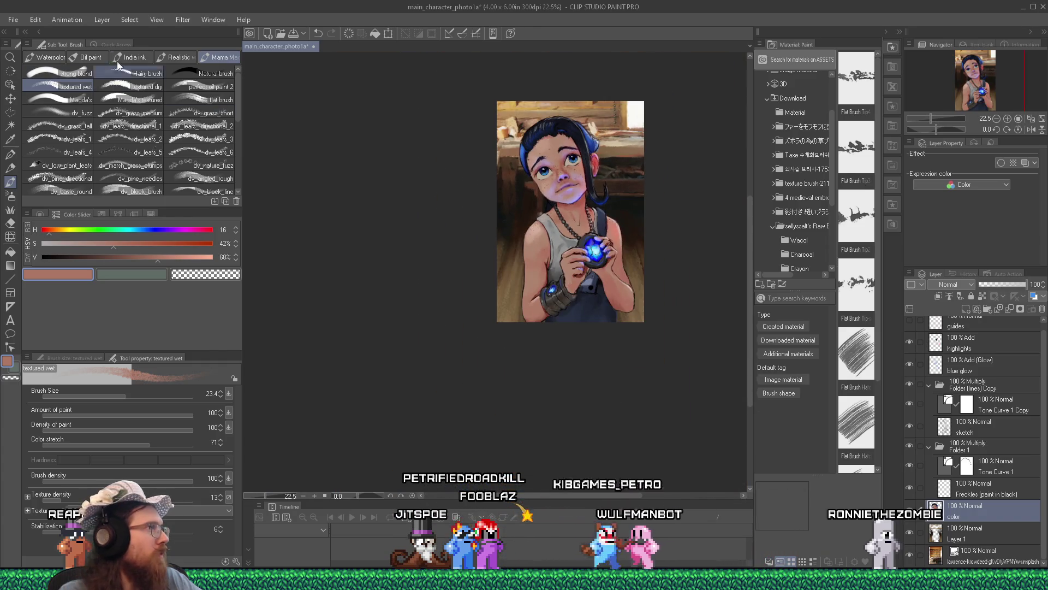
click(12, 19)
click(55, 109)
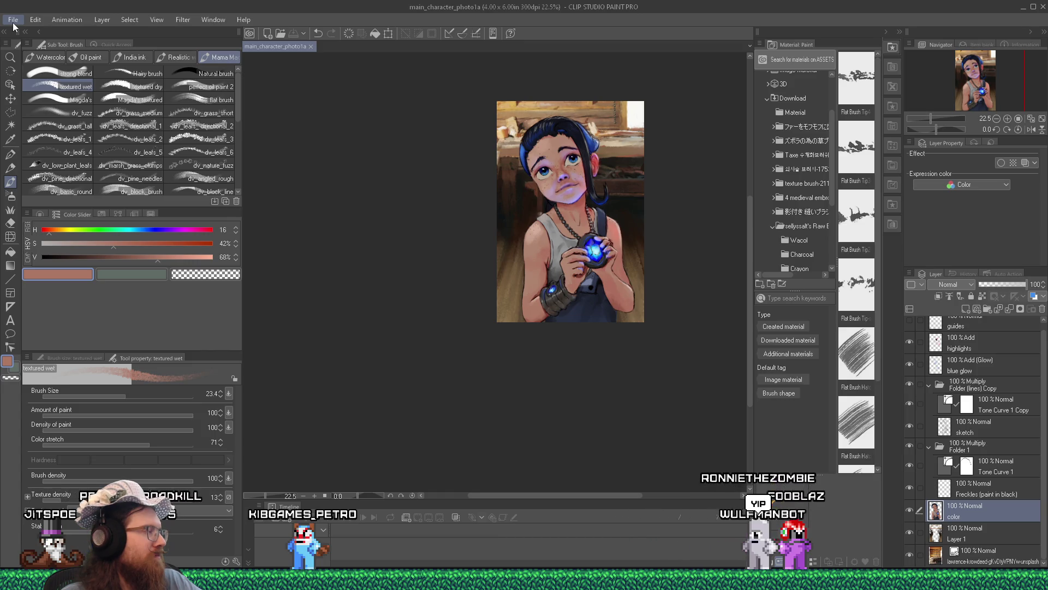
- Browse the File menu and its Import submenu, then reopen File to reach Save Duplicate
click(13, 21)
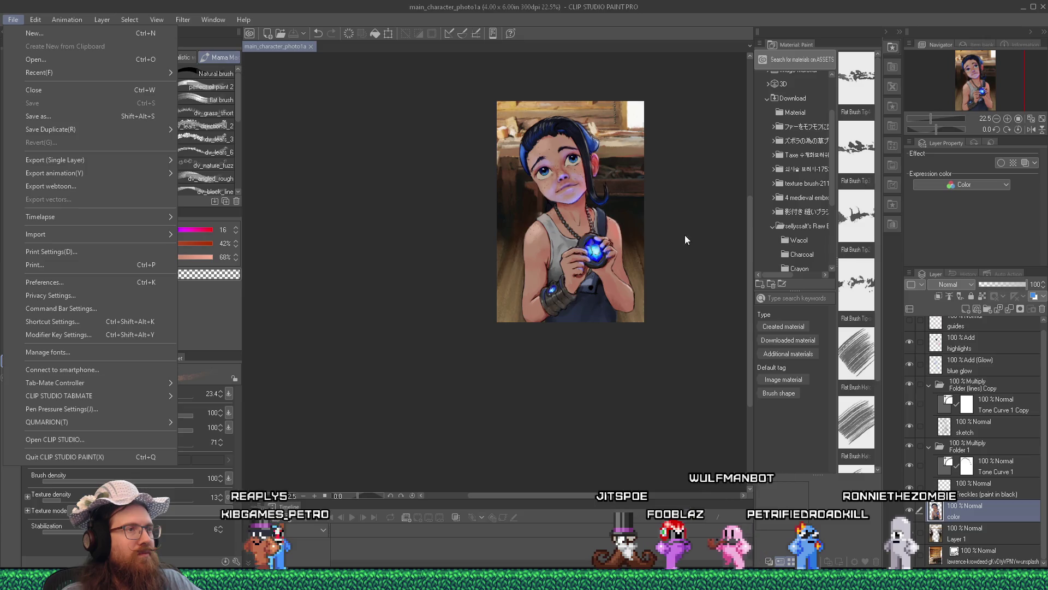
click(748, 252)
drag(748, 251, 748, 212)
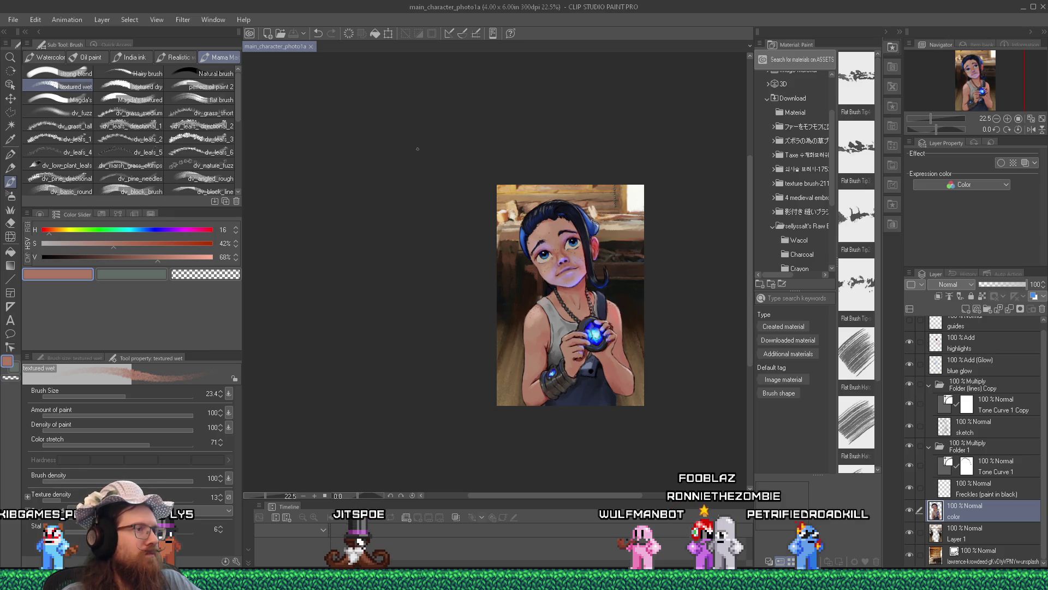
click(12, 20)
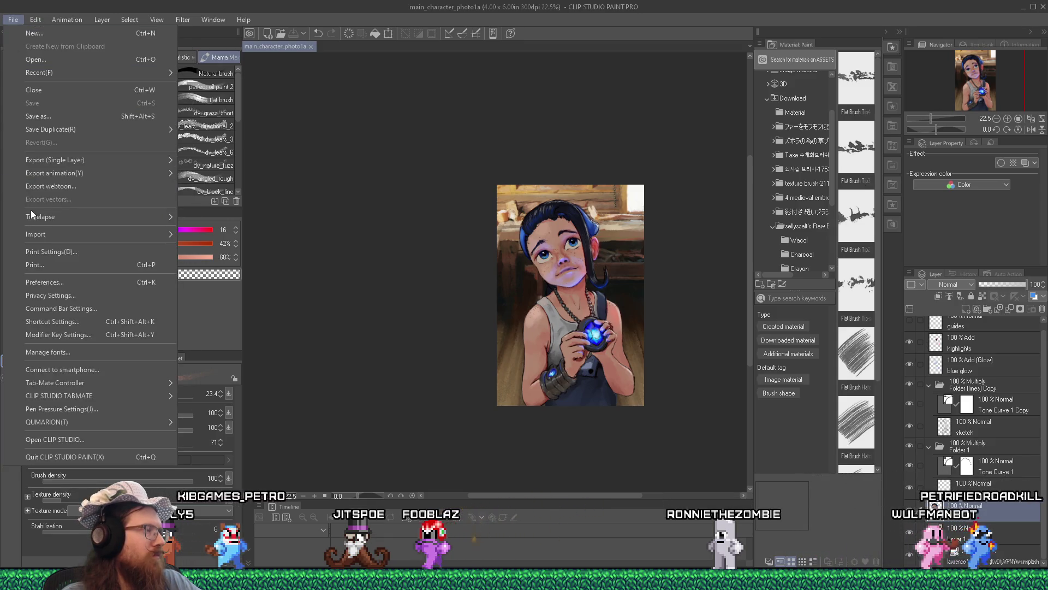
mouse_move(34, 234)
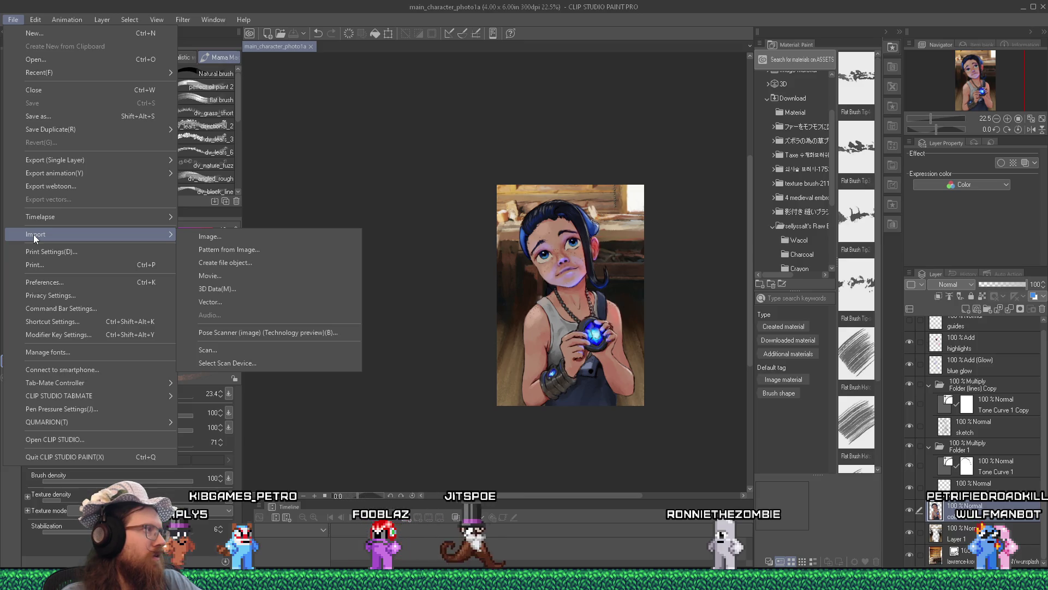
click(34, 20)
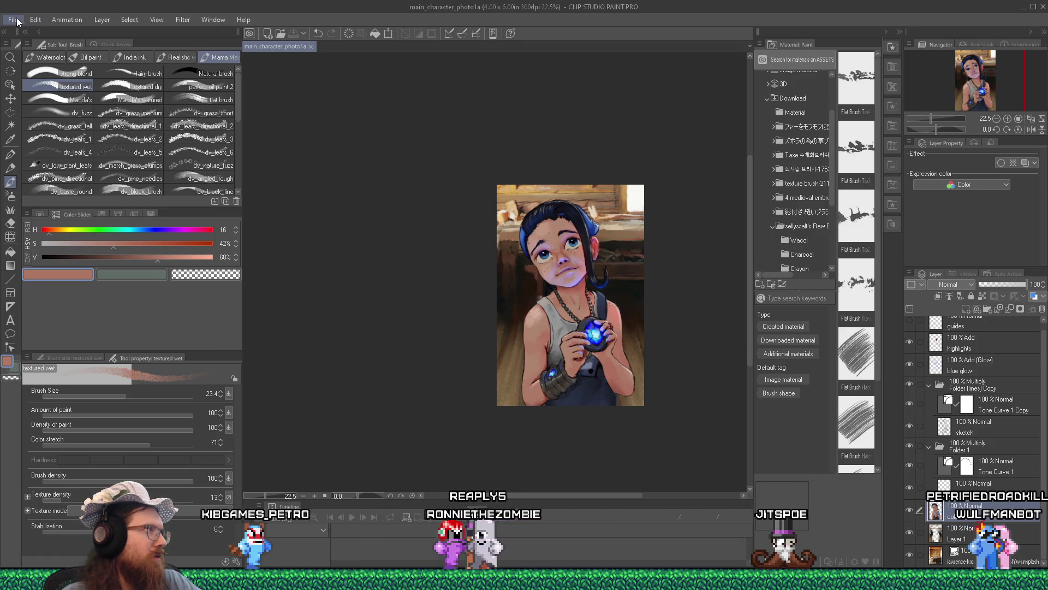
click(13, 20)
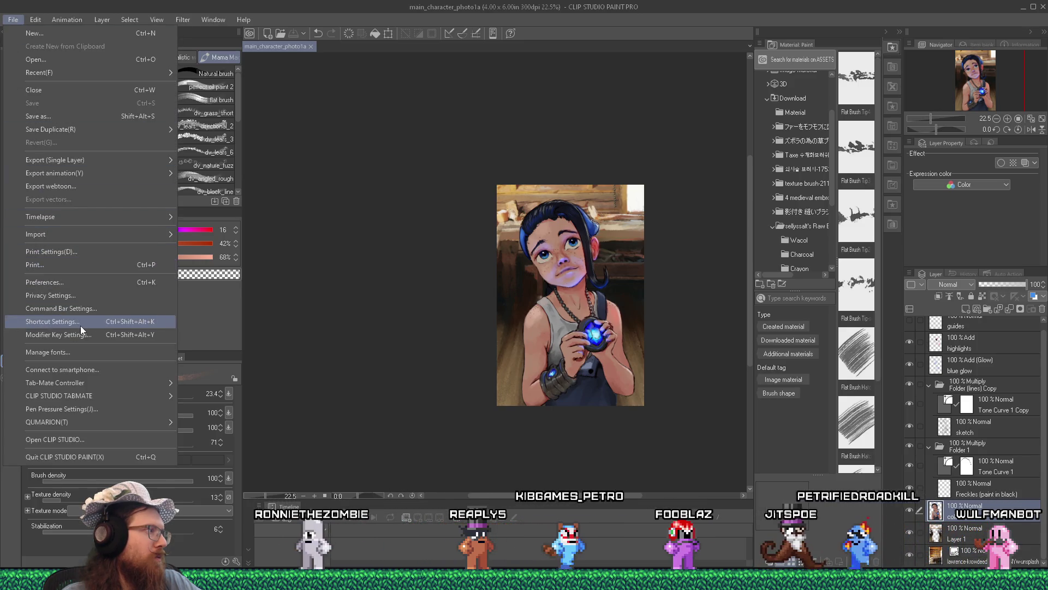
mouse_move(85, 158)
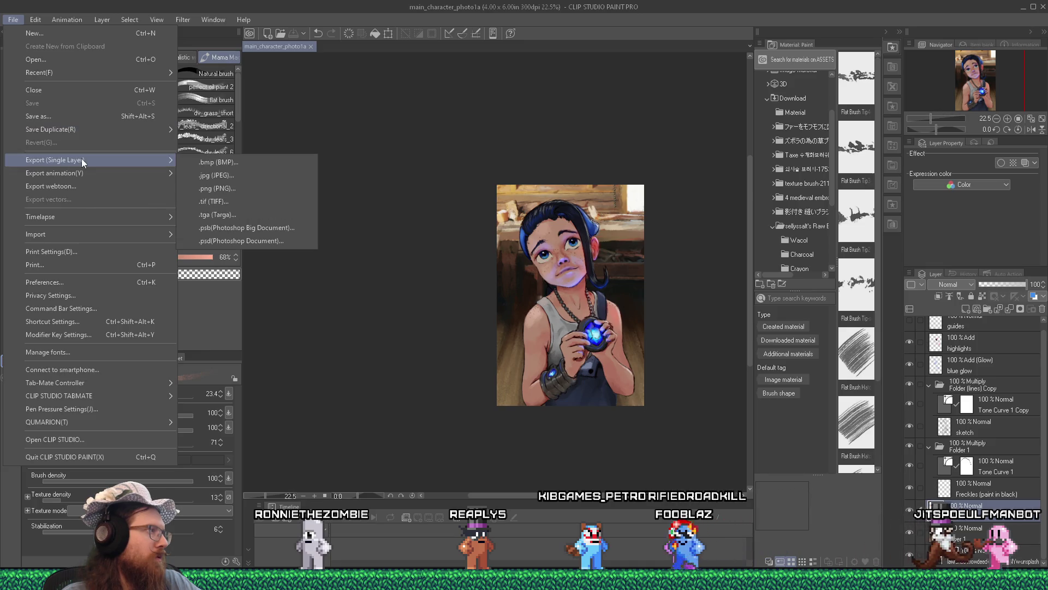
- Export the layer as main_character_photo1a.png and open the art_source project folder via the Run box
click(241, 185)
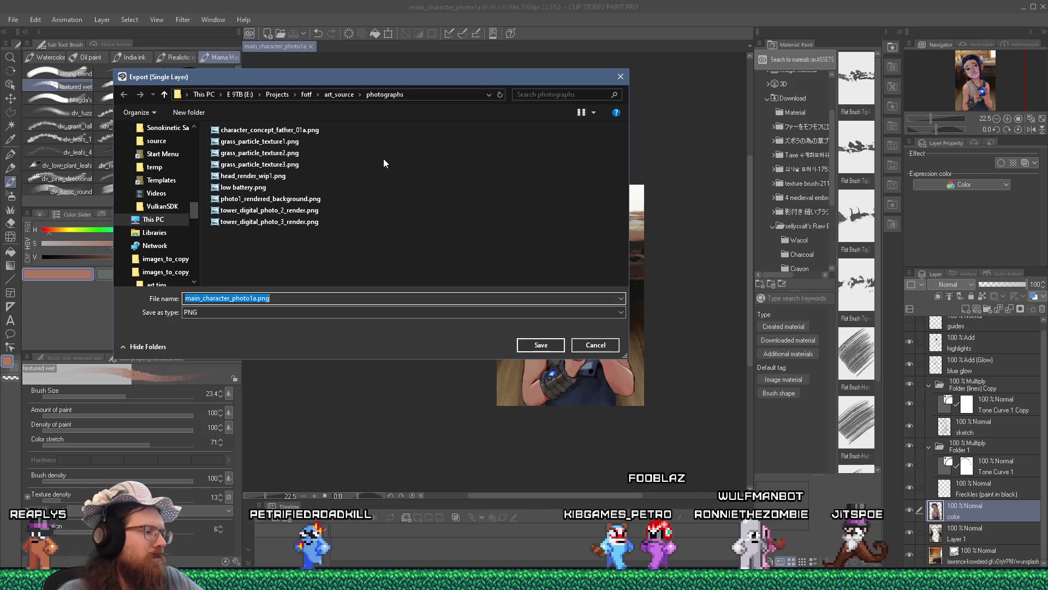
key(super+r)
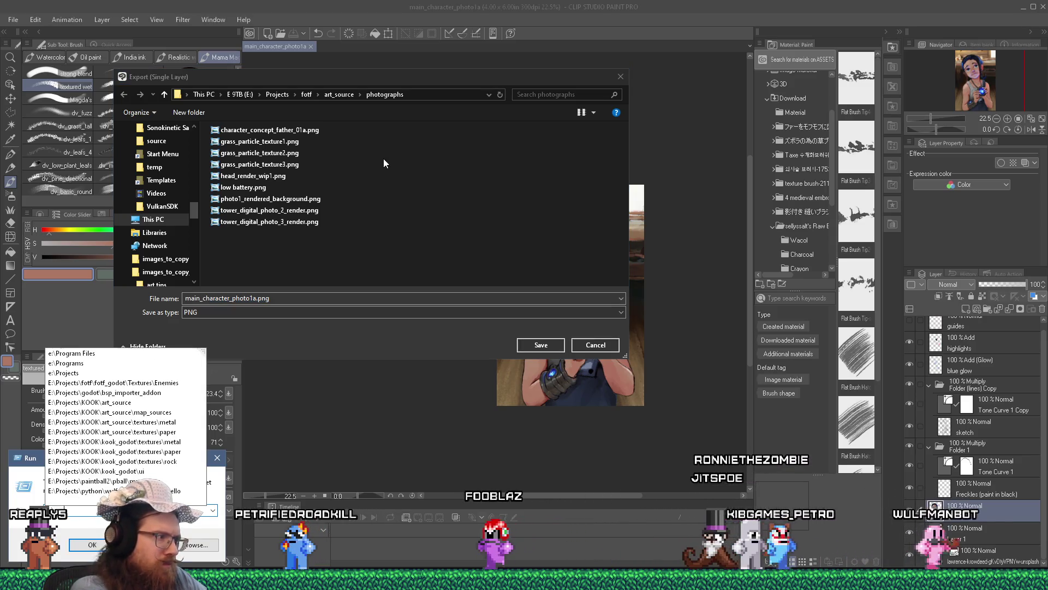
text(e:\Projects\fotf\art)
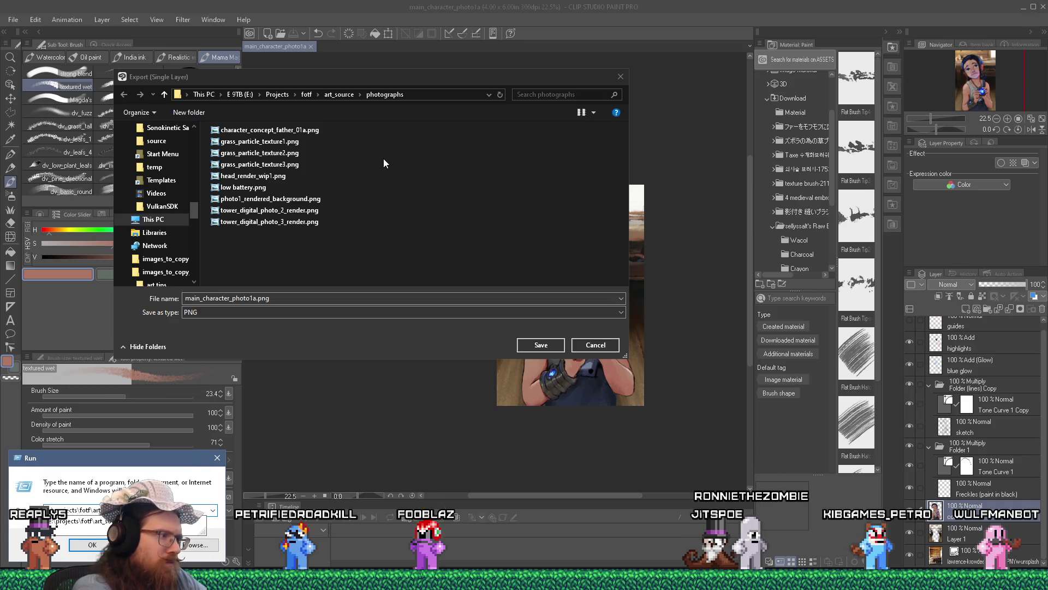
key(Return)
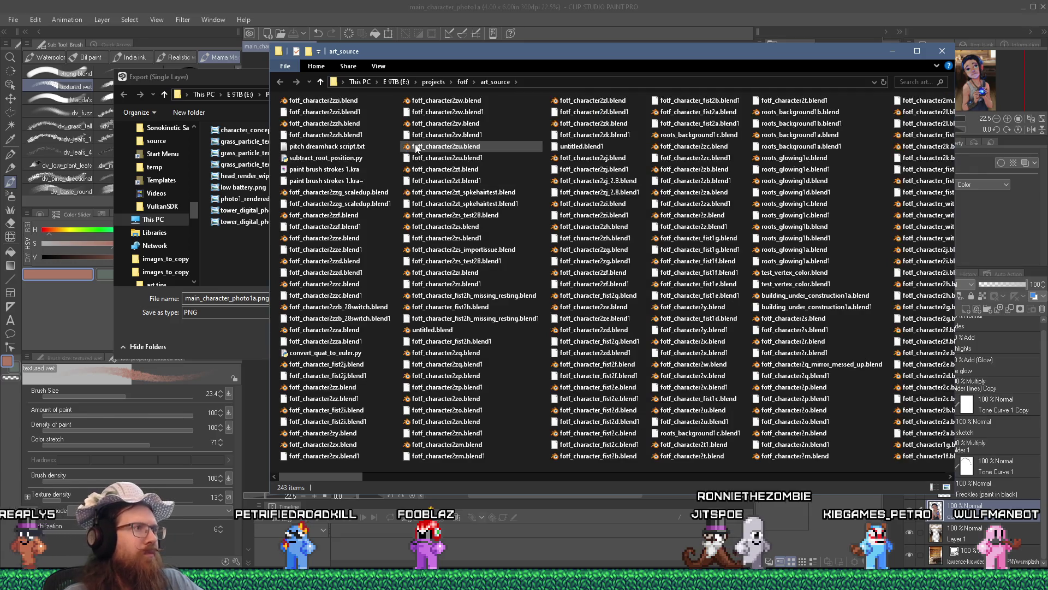
- Open the photographs folder, then jump to the fotf_godot textures photos folder via the Run box
scroll(416, 147, down, 5)
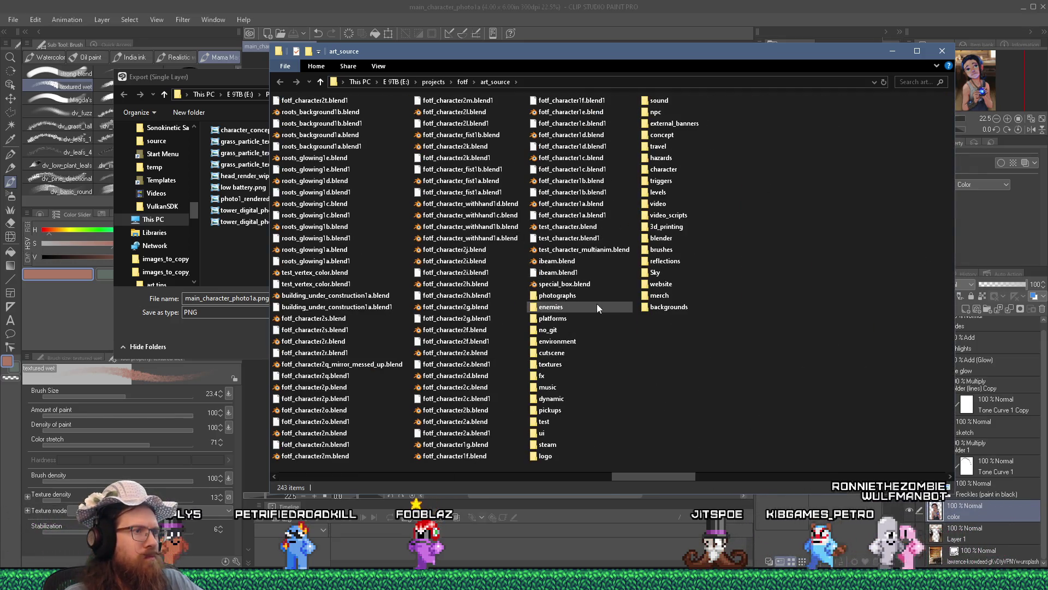
double_click(567, 295)
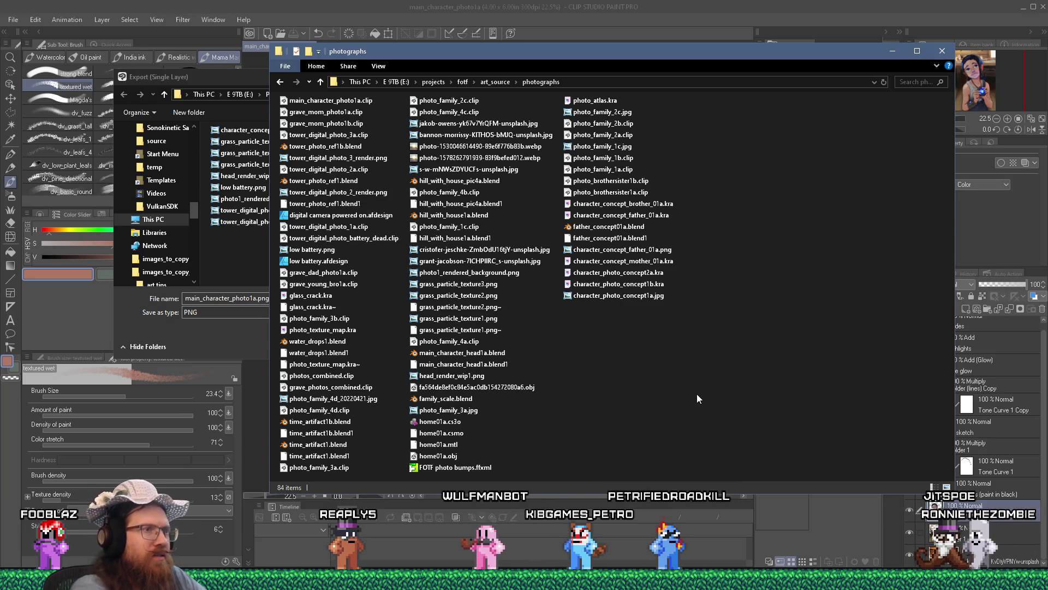
key(super+r)
text(e:\projects\)
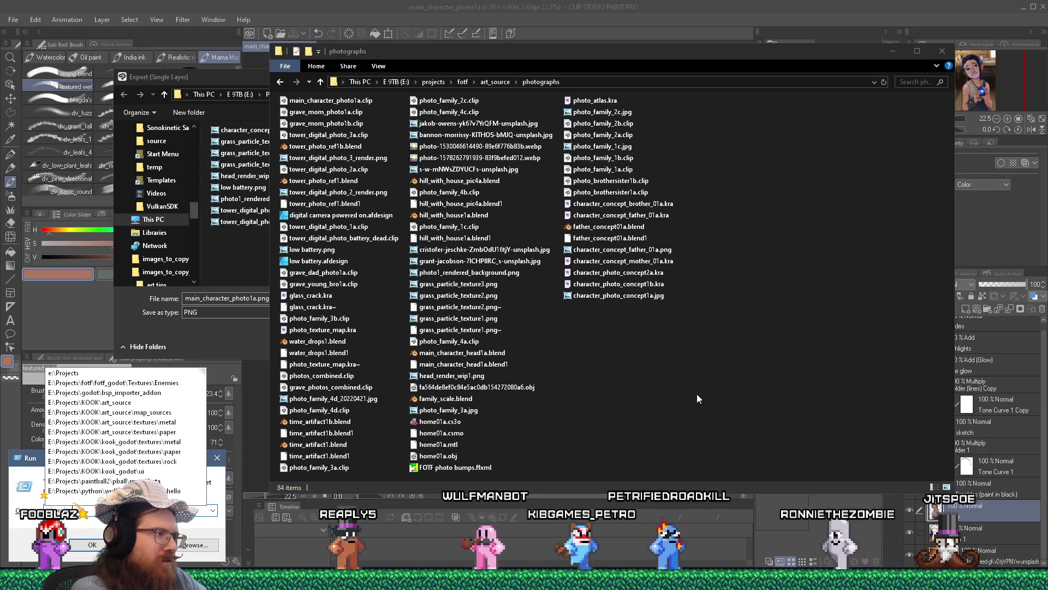
text(fotf\)
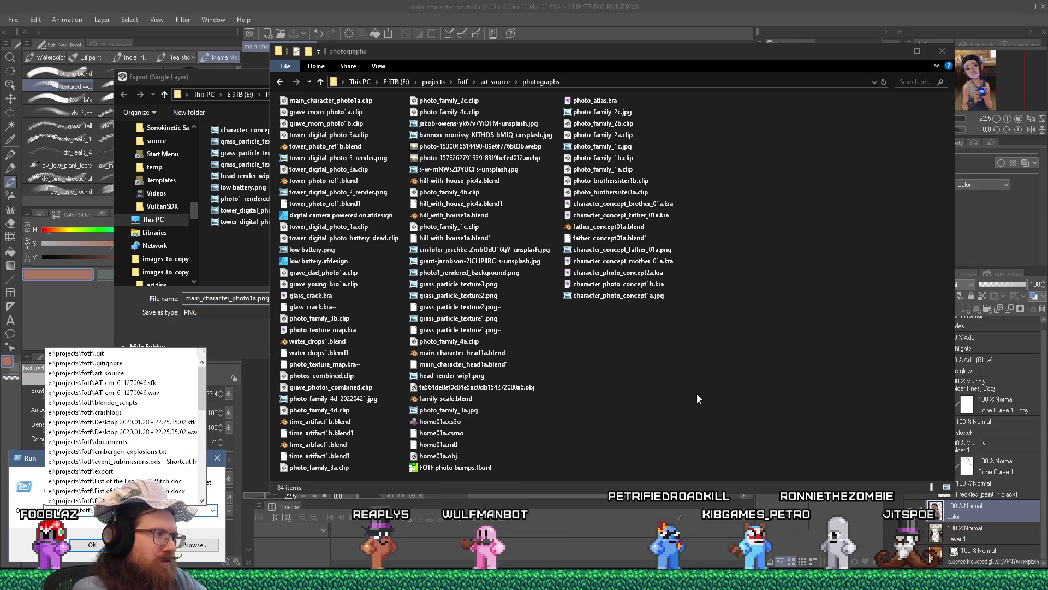
text(fo)
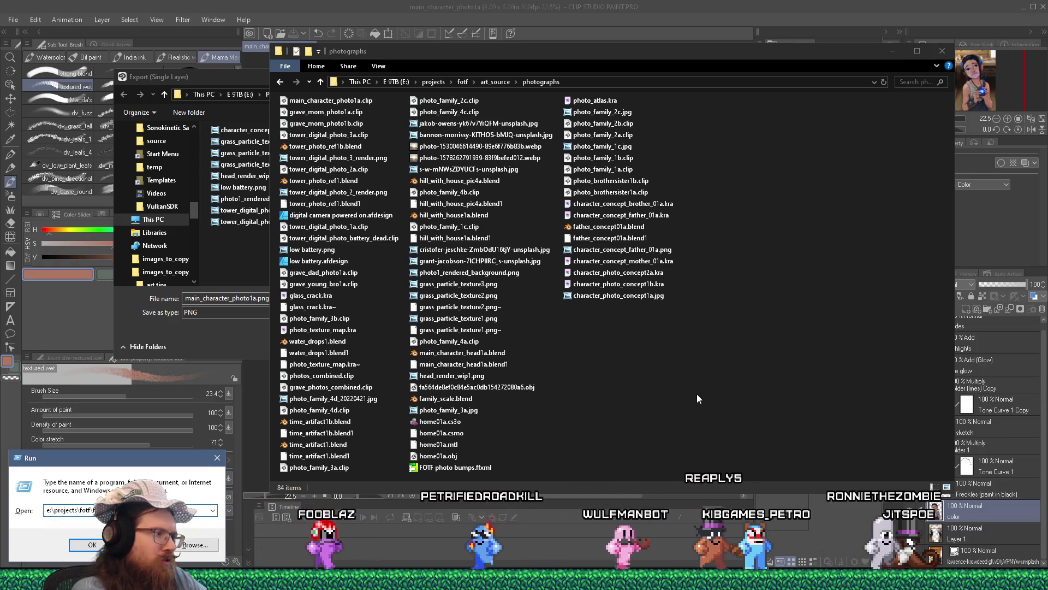
key(Return)
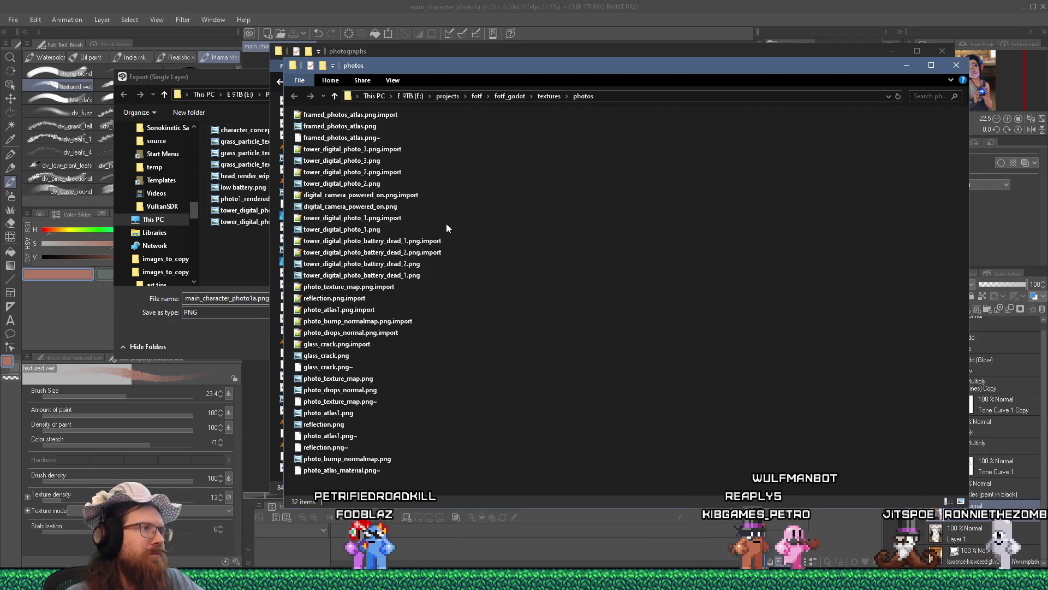
- Preview framed_photos_atlas.png, close the viewer, and move the export dialog slightly lower
double_click(380, 126)
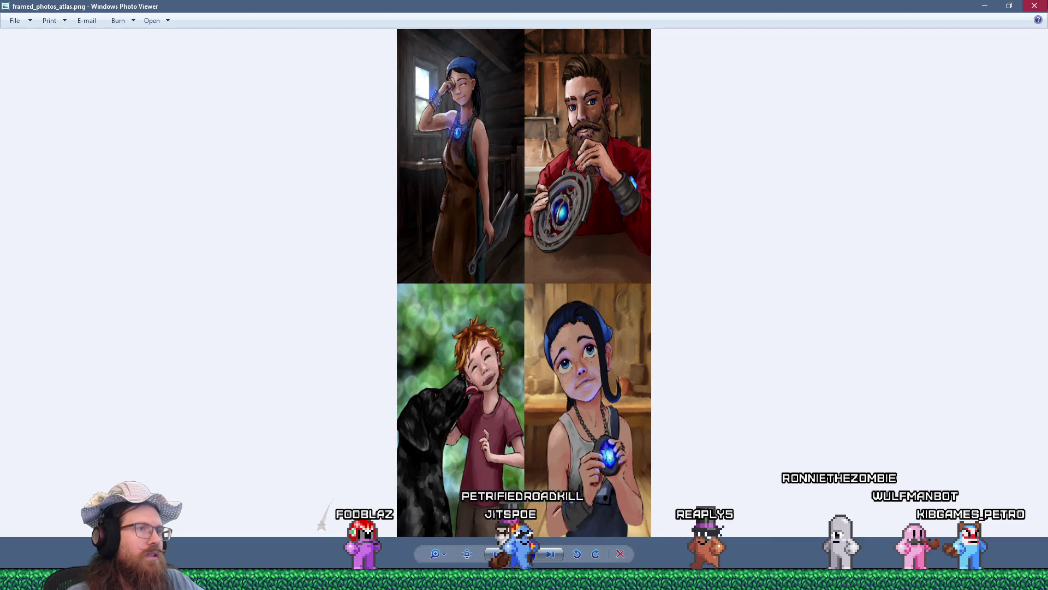
click(1035, 5)
click(696, 9)
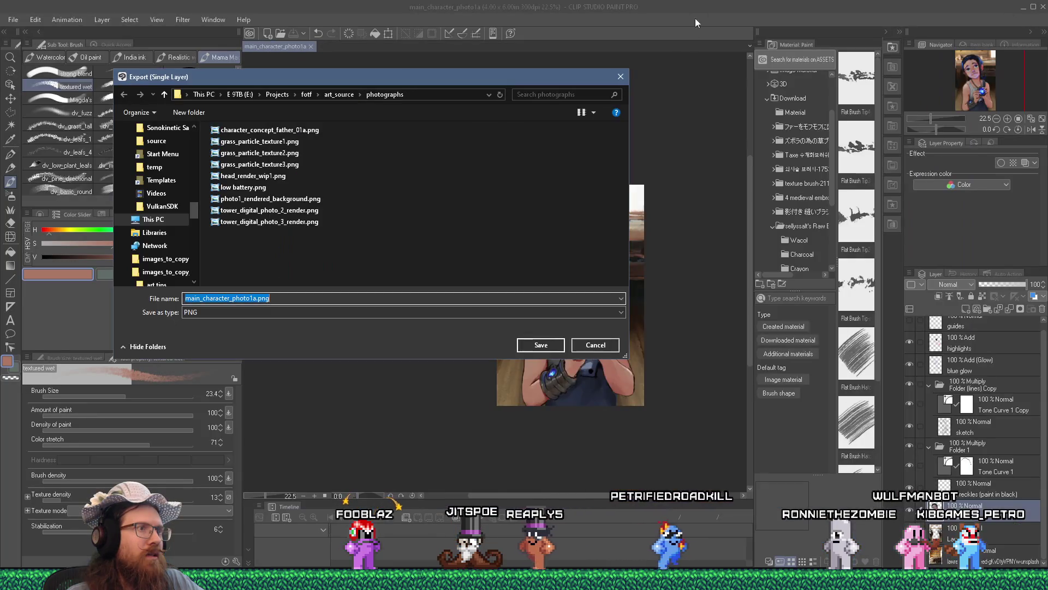
mouse_move(508, 75)
mouse_down()
mouse_move(611, 415)
mouse_move(644, 437)
mouse_move(373, 74)
mouse_move(508, 115)
mouse_up()
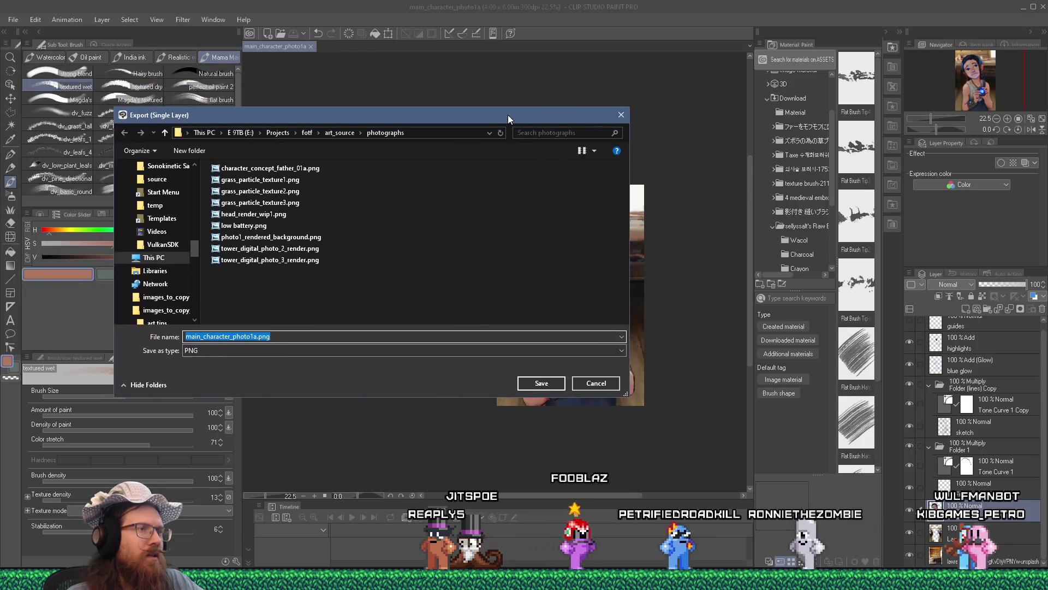
key(alt+Tab)
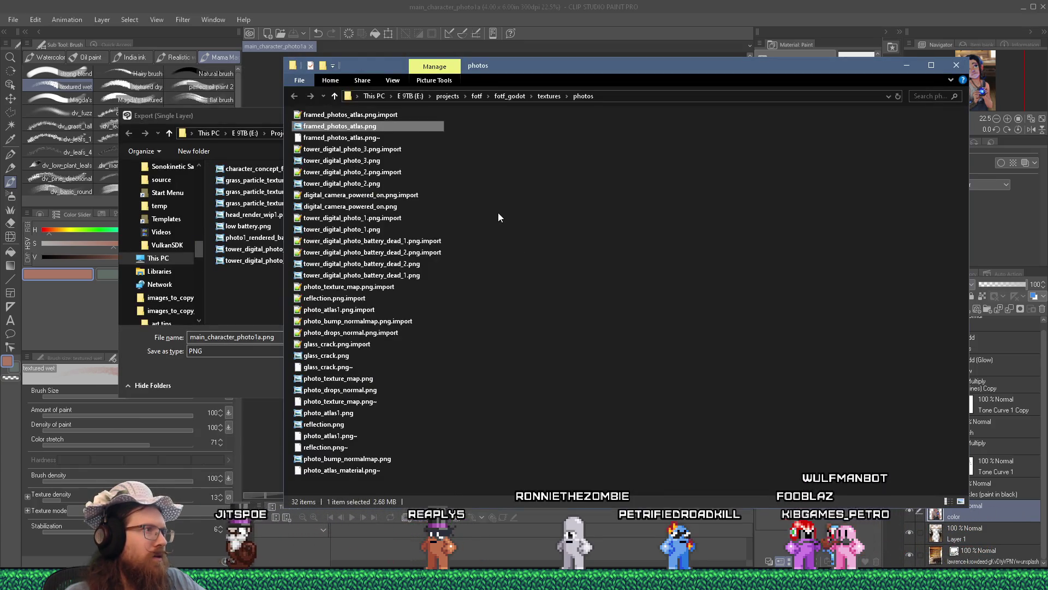
- Switch over to Krita and close its Configure Krita window
click(890, 578)
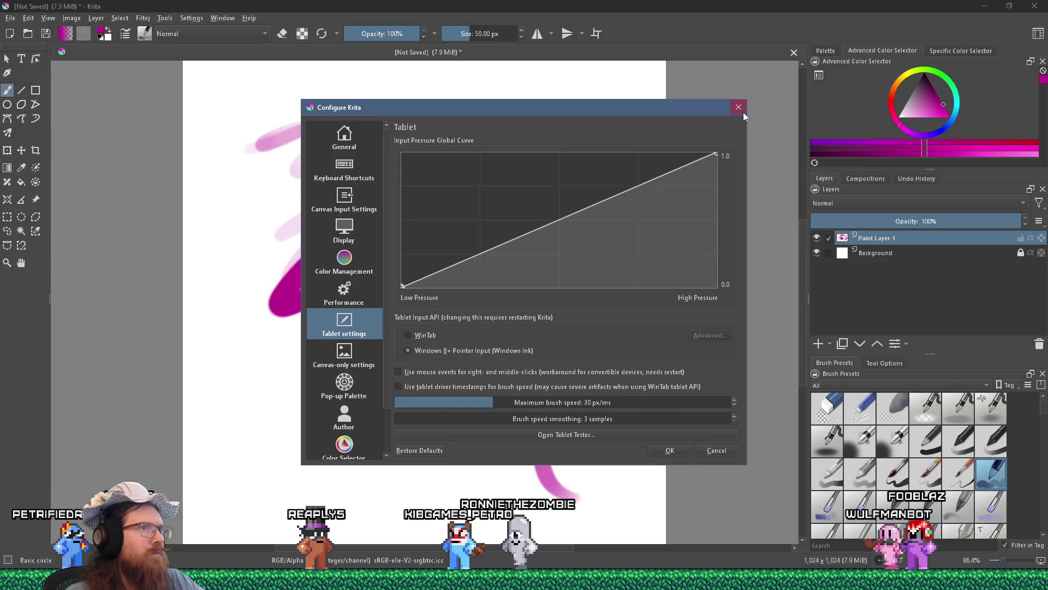
click(741, 106)
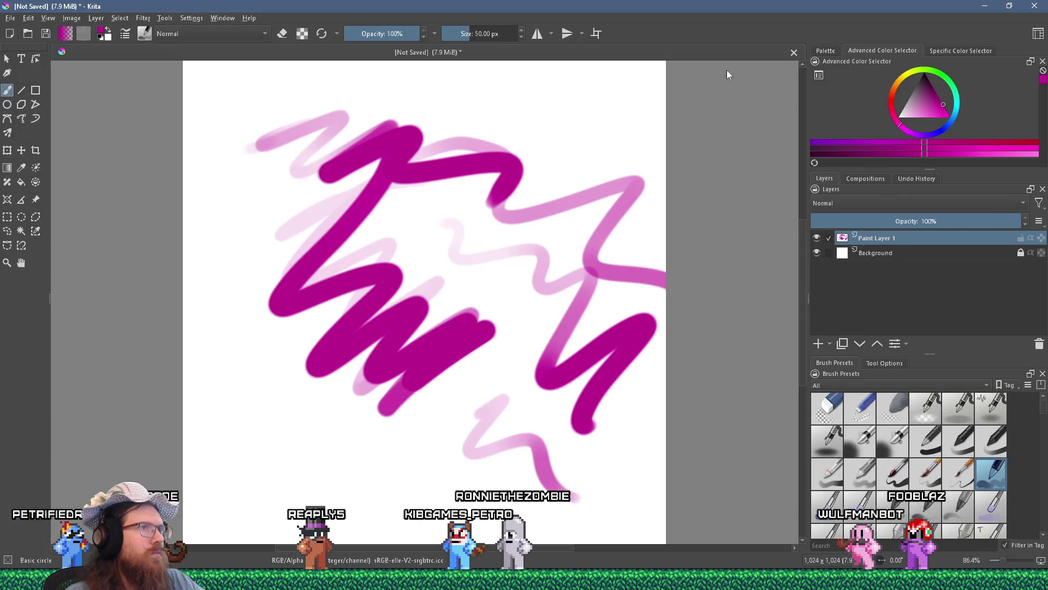
- Discard the unsaved scribble document and open framed_photos_atlas.png in Krita
click(793, 52)
click(534, 305)
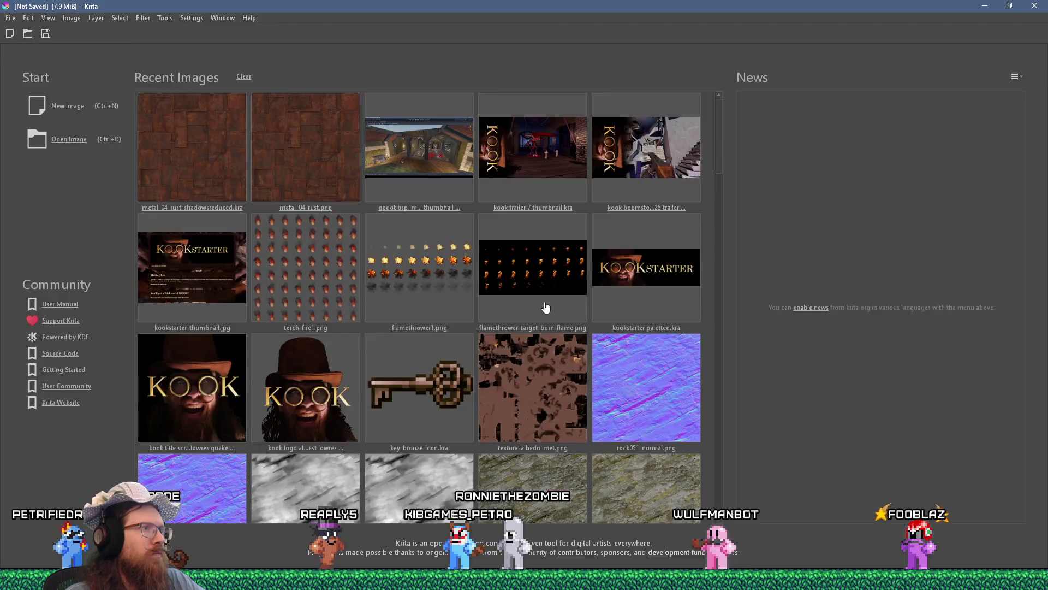
key(alt+Tab)
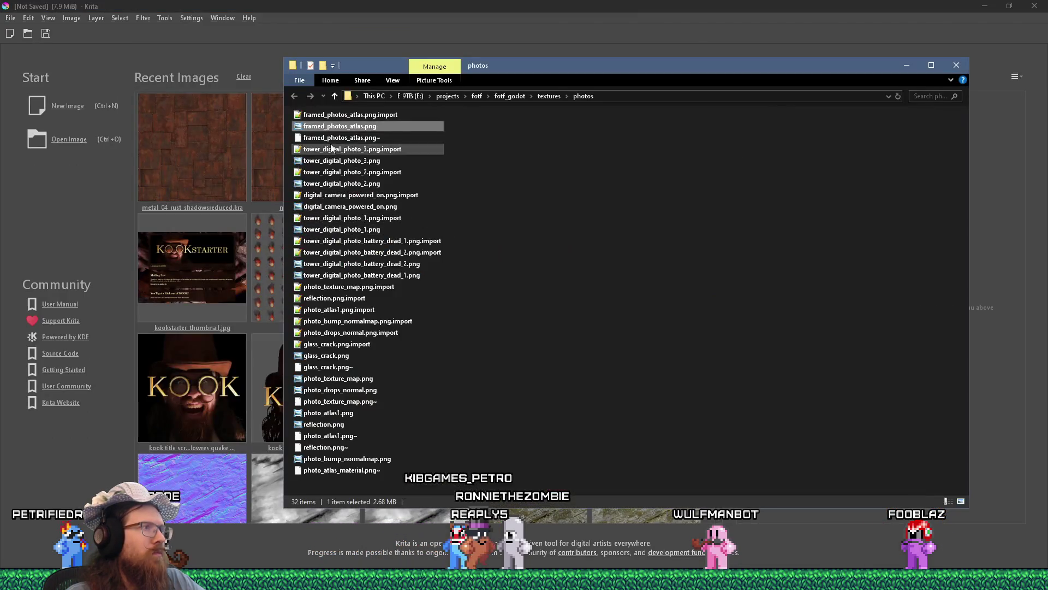
key(Return)
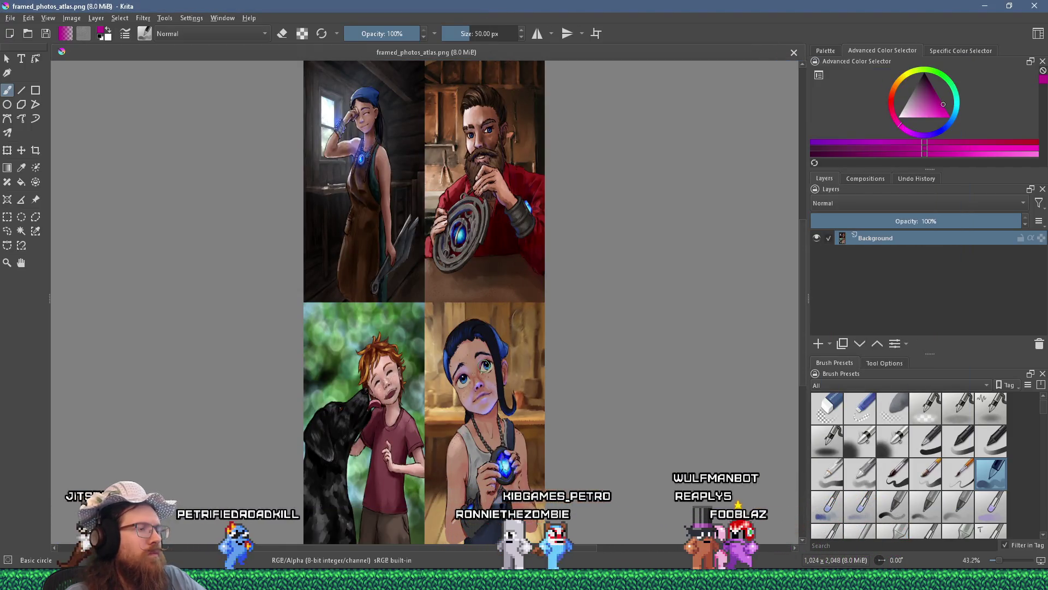
- Return to Clip Studio Paint and cancel its PNG export
key(alt+Tab)
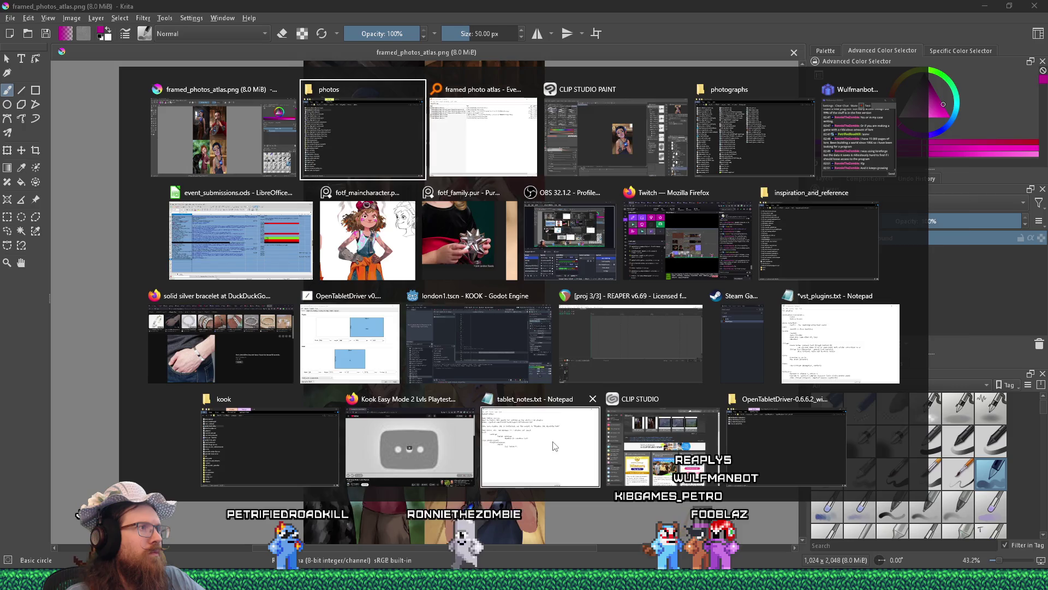
key(alt+Tab)
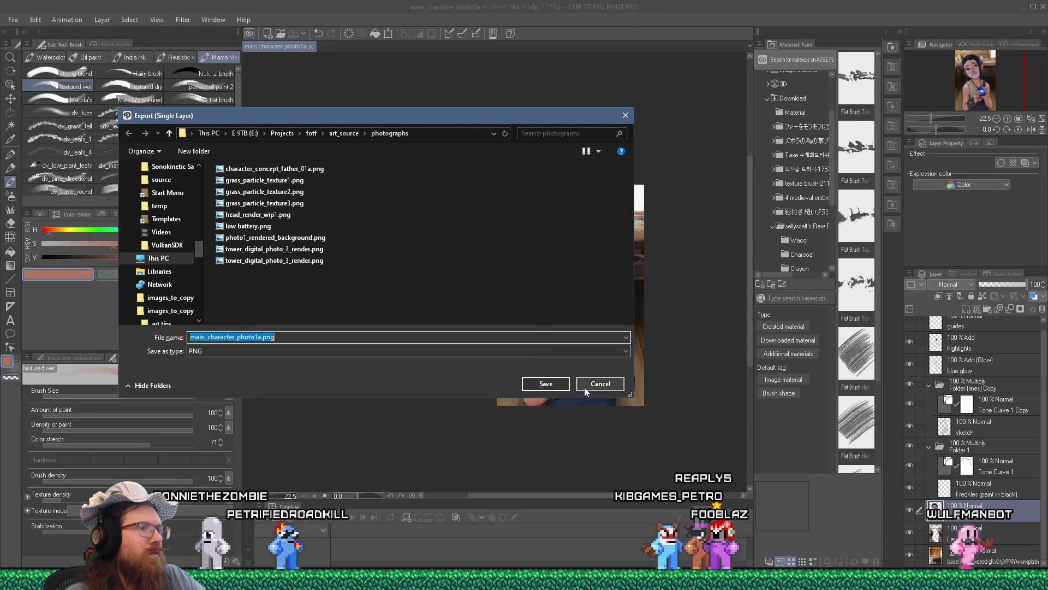
click(585, 386)
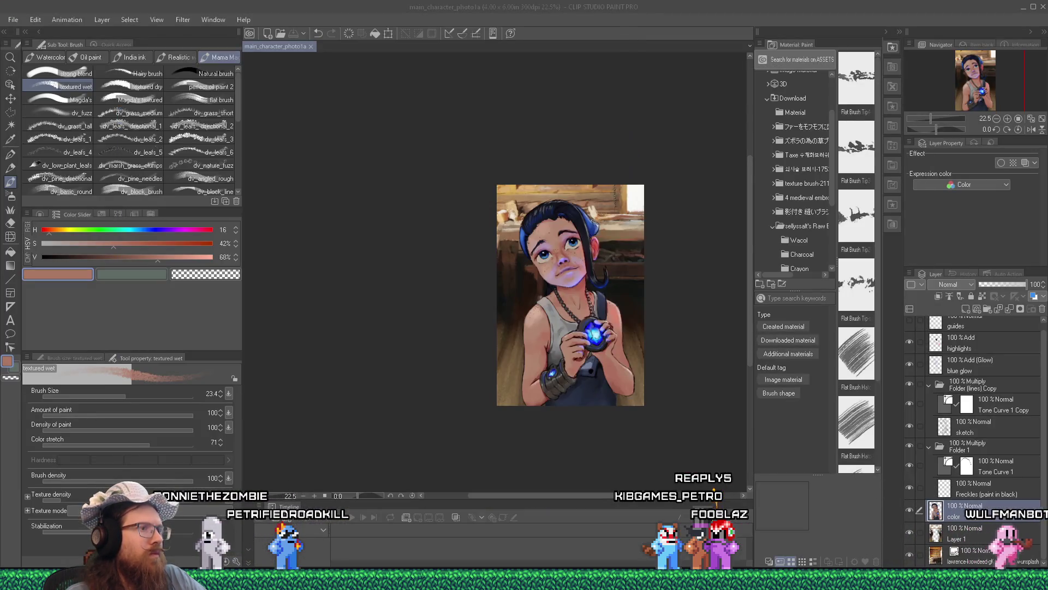
- Select the whole canvas and check clipstudio_notes.txt on merging visible layers before copying
click(35, 20)
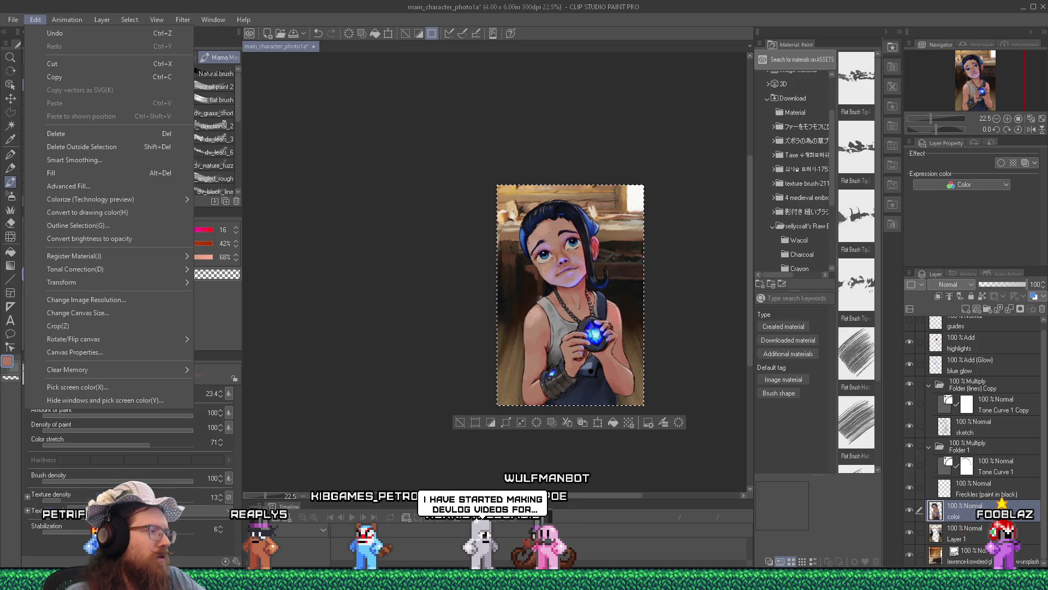
key(super+r)
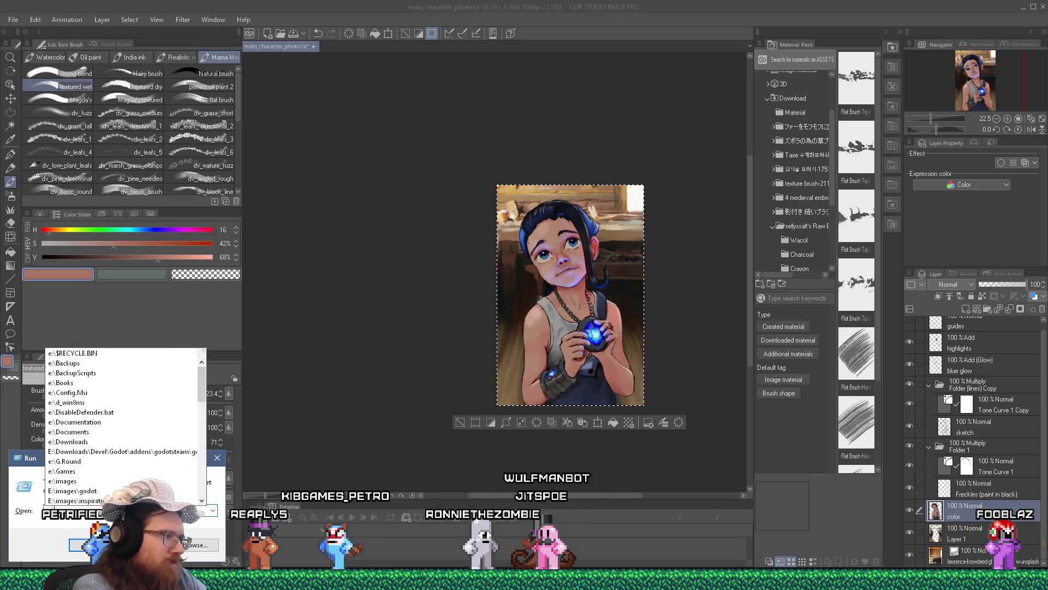
text(e)
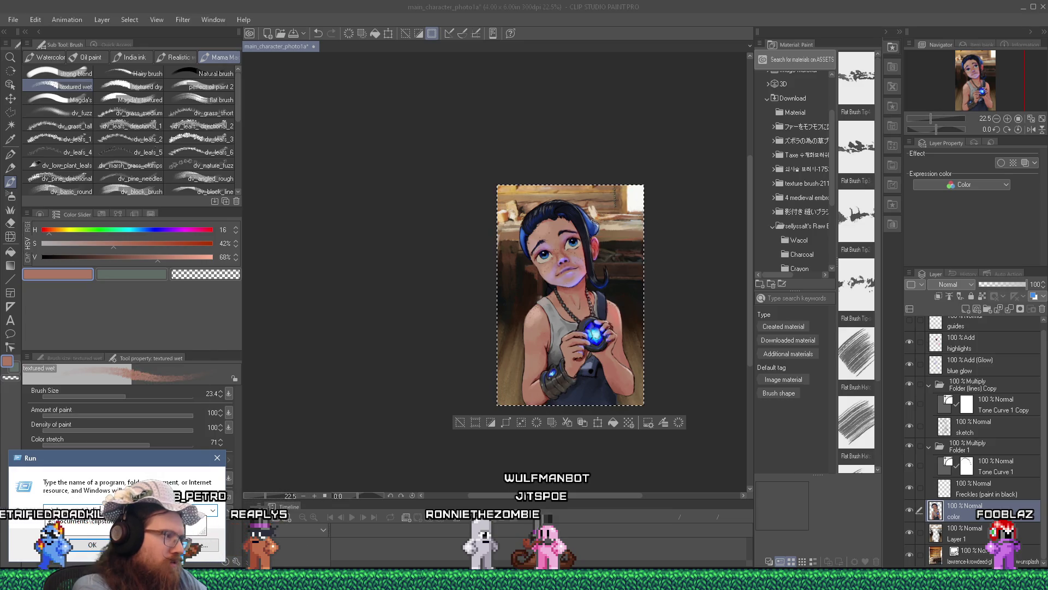
key(Down)
key(Return)
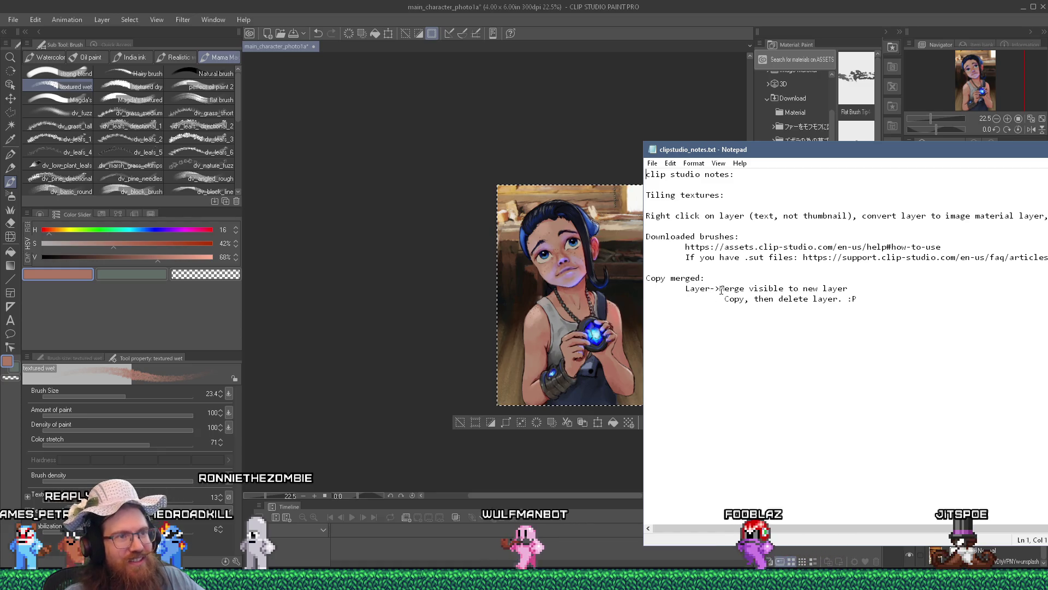
key(alt+Tab)
- Select the top guides layer in the Layer panel
scroll(963, 434, up, 1)
click(963, 328)
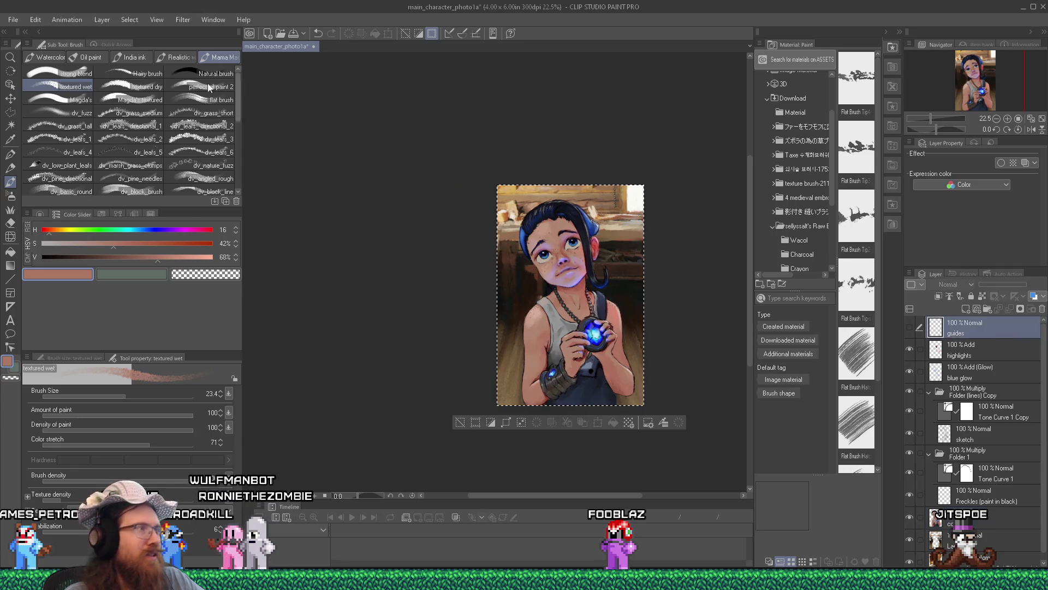
click(104, 20)
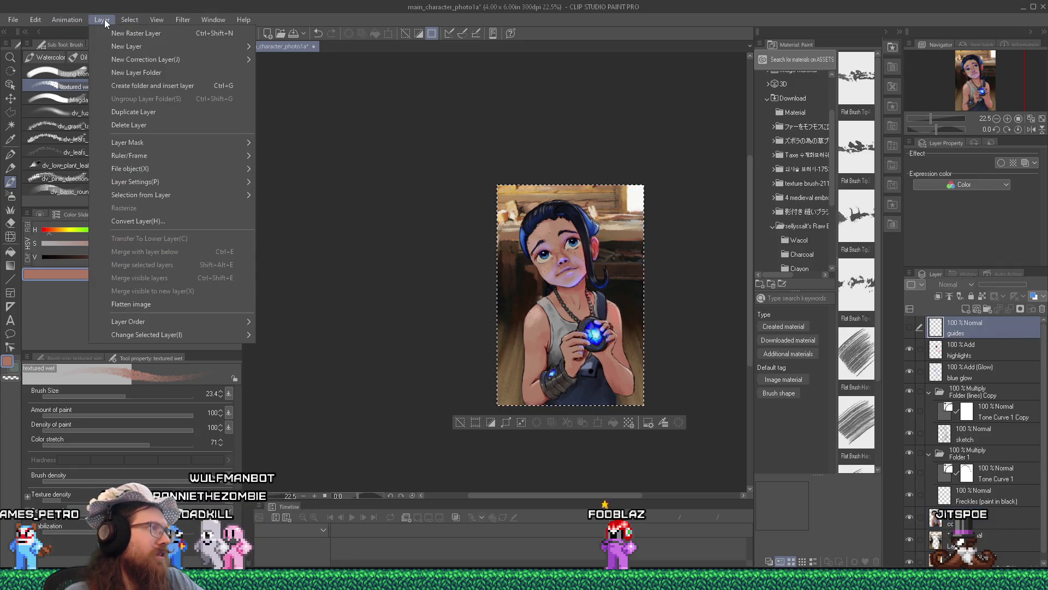
- Recheck the notes, then merge all visible layers into a new highlights 2 layer
mouse_move(153, 186)
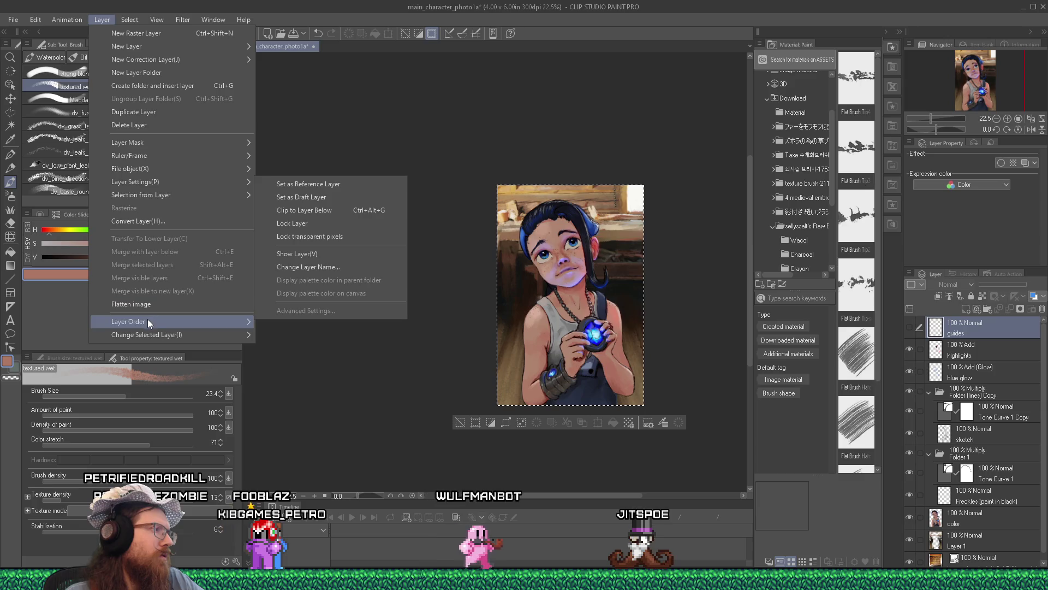
mouse_move(137, 47)
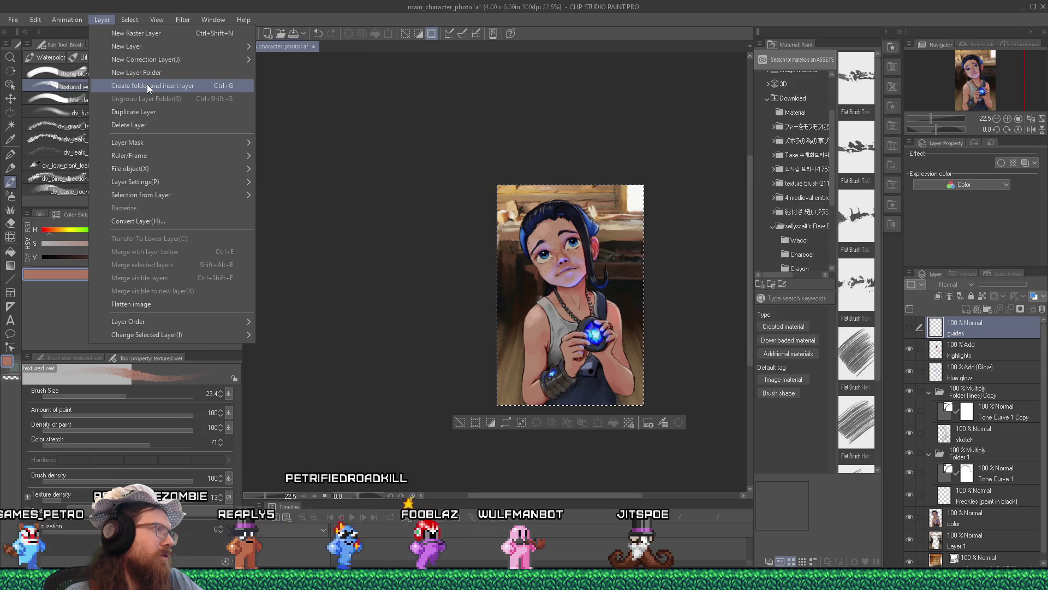
key(alt+Tab)
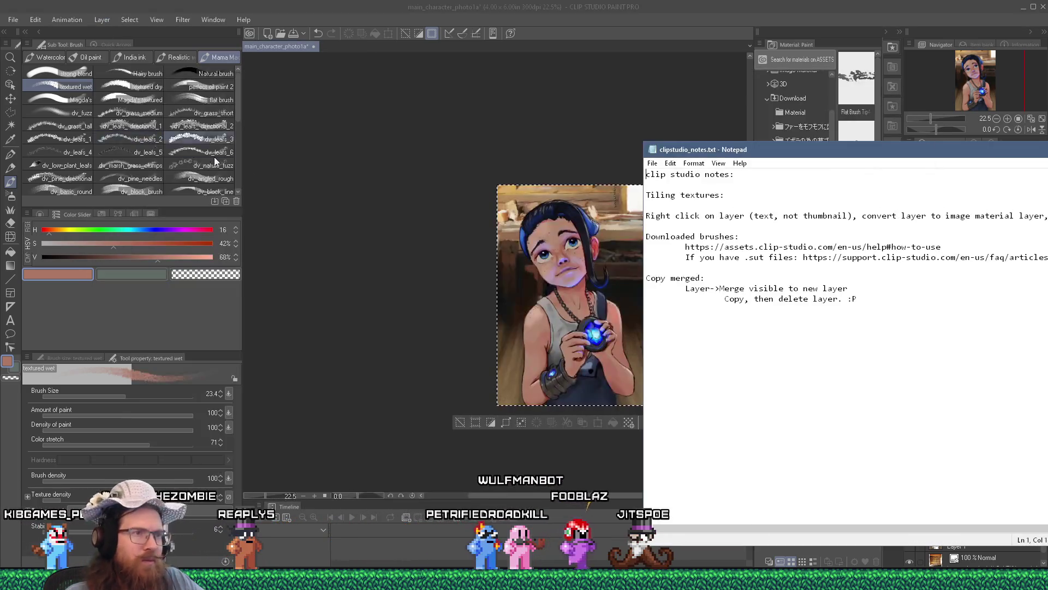
key(alt+Tab)
click(116, 20)
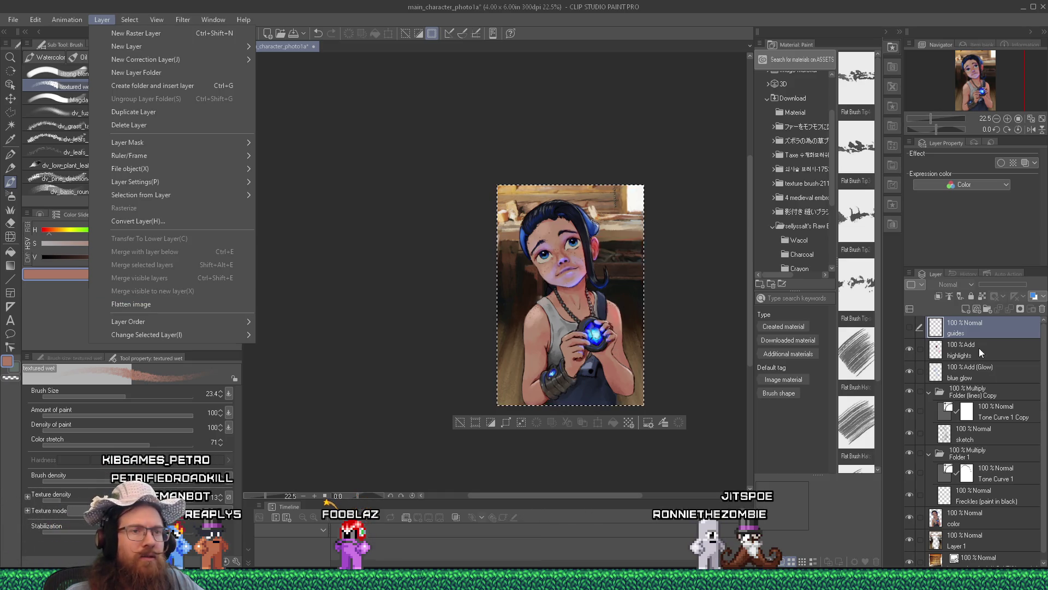
key(Escape)
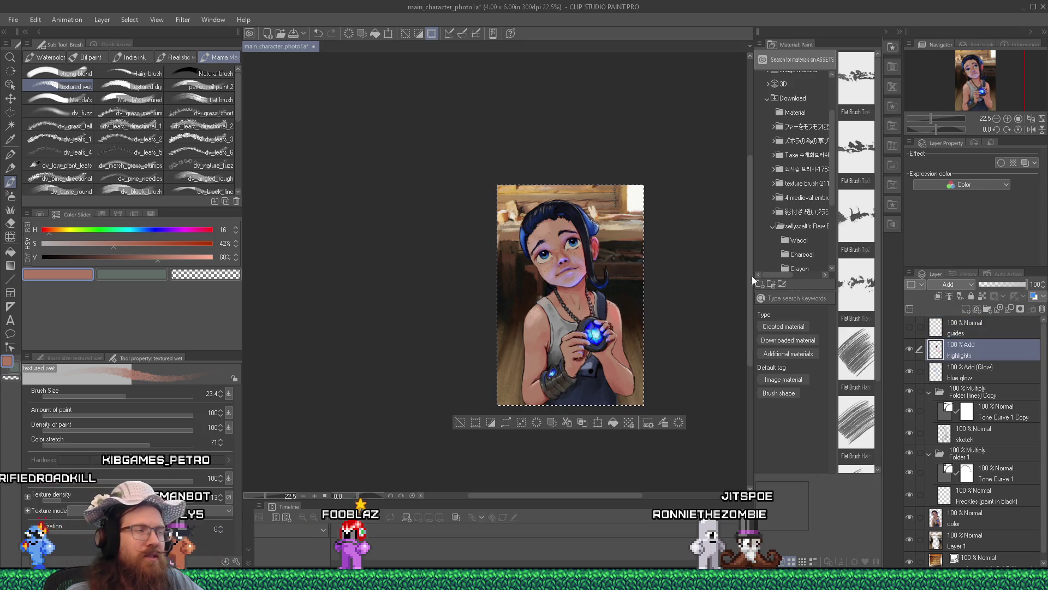
click(103, 20)
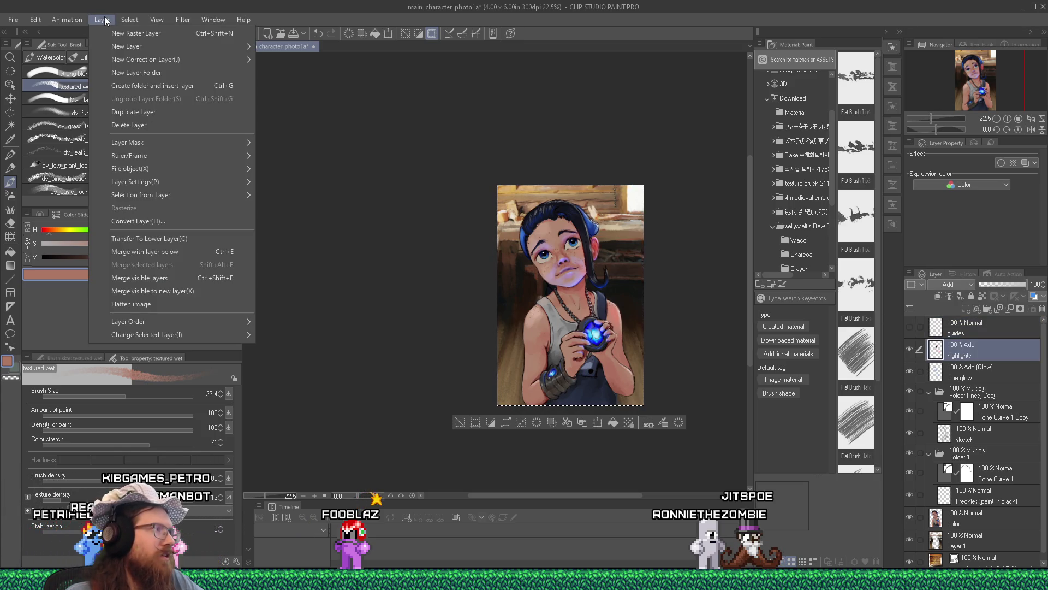
click(207, 294)
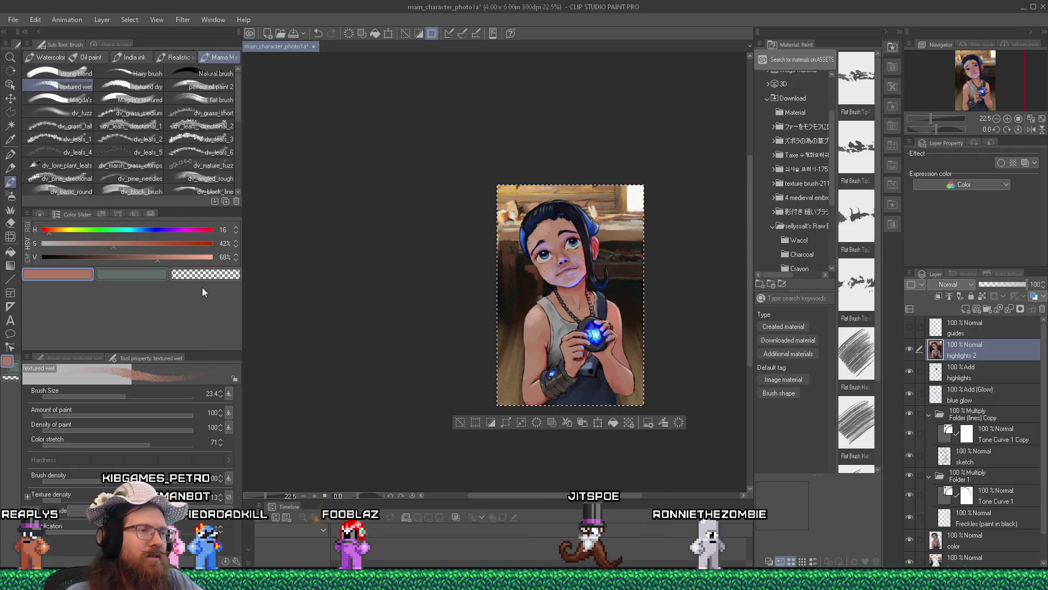
- Copy the merged portrait and switch over to Krita
click(38, 23)
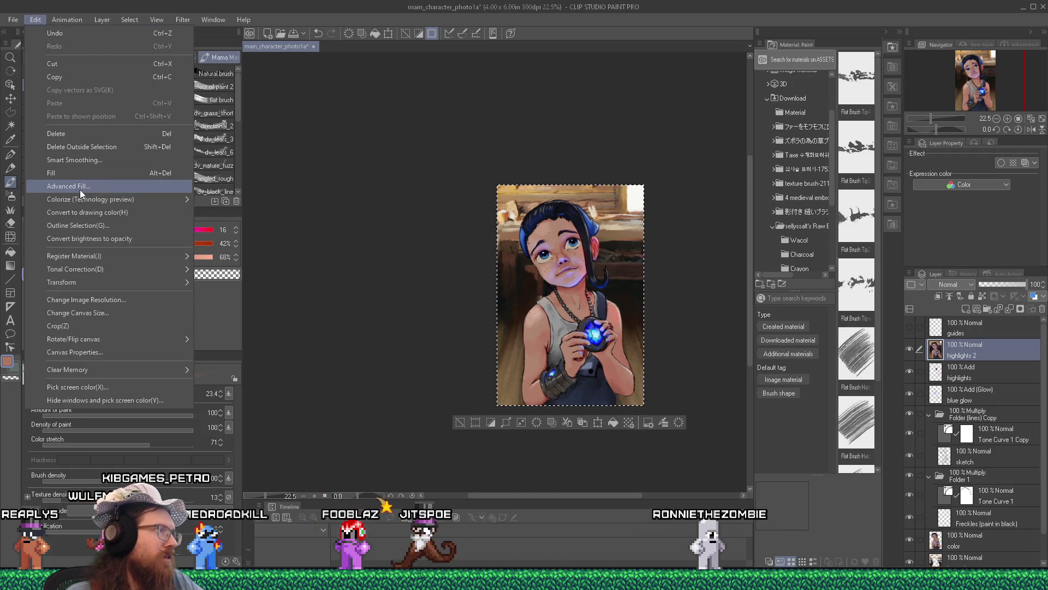
click(77, 77)
key(alt+Tab)
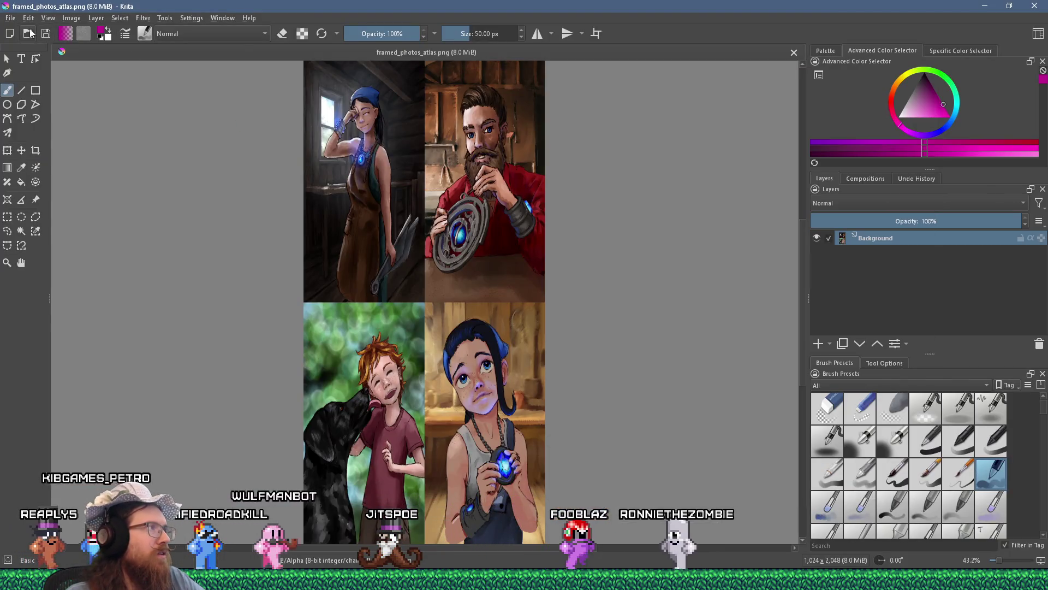
- Paste the copied girl portrait into the atlas as a new layer
click(28, 18)
click(68, 133)
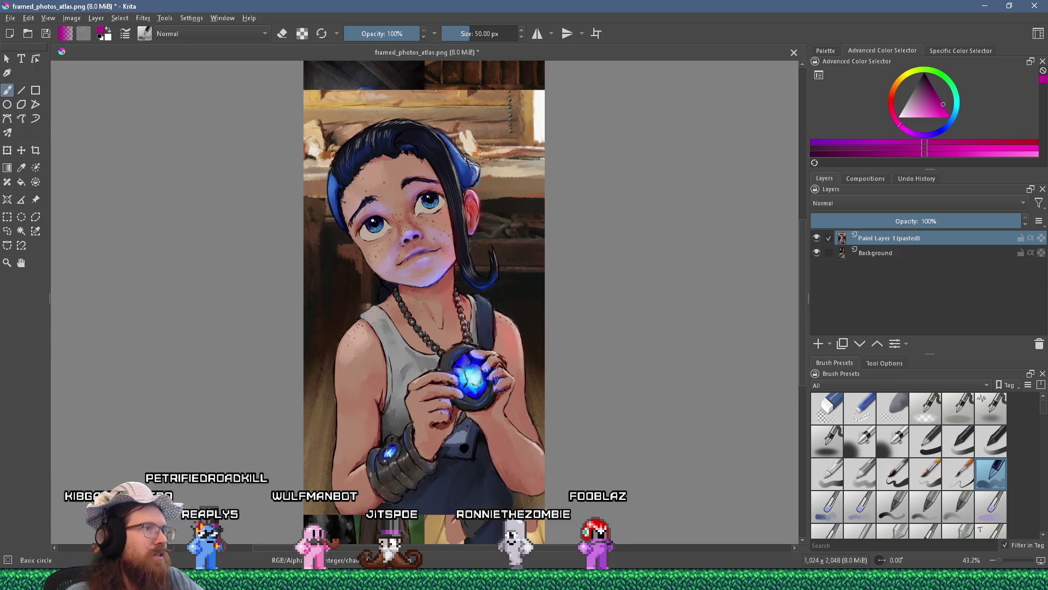
scroll(421, 295, down, 5)
scroll(425, 342, up, 6)
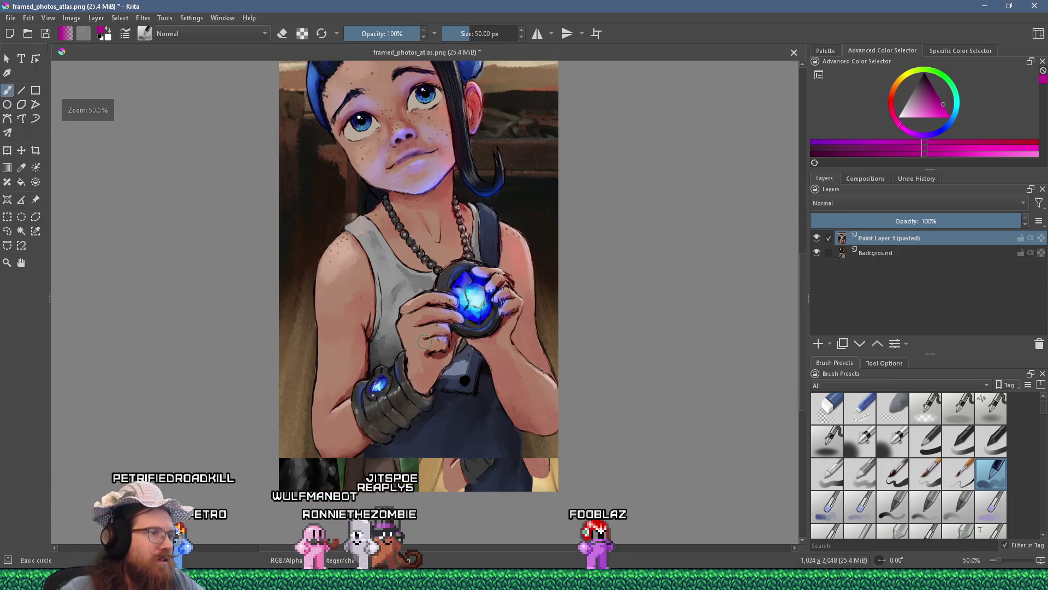
key(ctrl)
- Transform-move the pasted portrait toward the bottom-right slot, nudging it to close gaps
key(ctrl+t)
mouse_move(517, 309)
mouse_down()
mouse_move(486, 317)
mouse_move(484, 330)
mouse_up()
scroll(484, 330, up, 5)
scroll(448, 330, down, 4)
scroll(426, 329, up, 6)
scroll(411, 330, down, 4)
mouse_move(407, 257)
mouse_down()
mouse_move(402, 243)
mouse_move(418, 263)
mouse_up()
scroll(428, 300, up, 10)
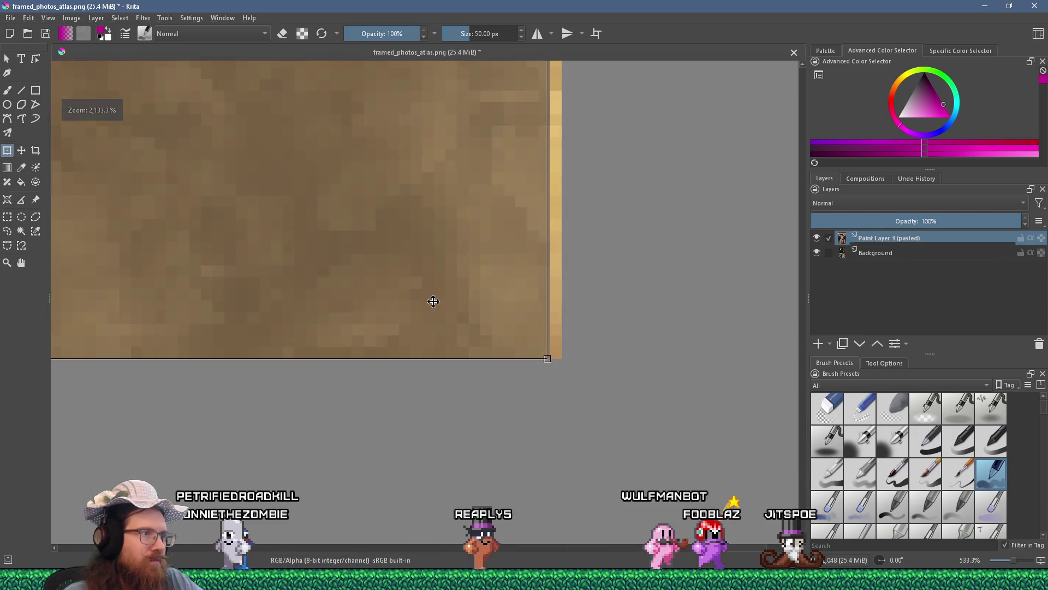
drag(439, 311, 468, 311)
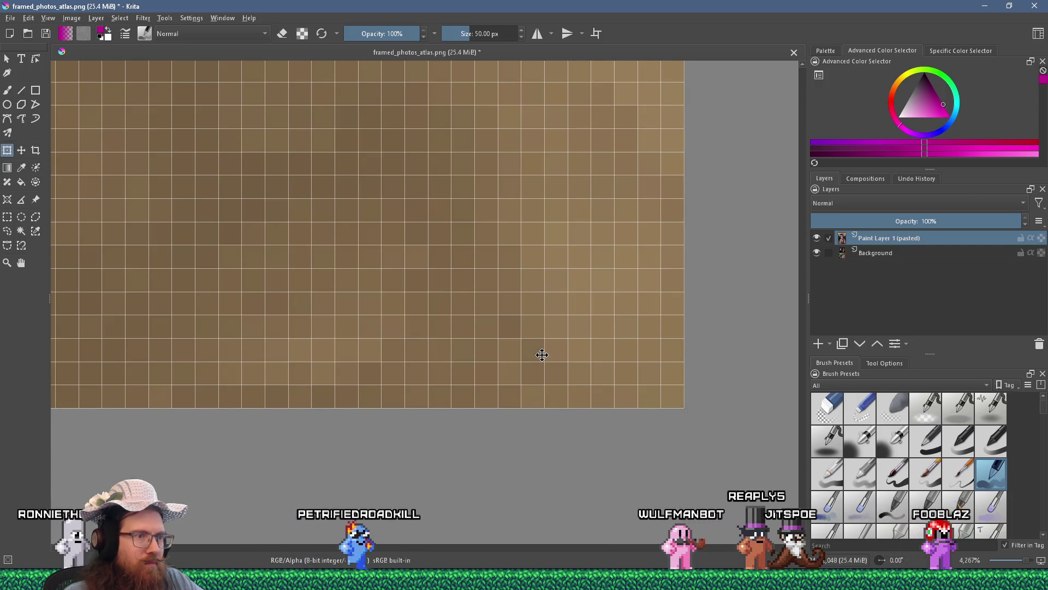
scroll(542, 355, down, 15)
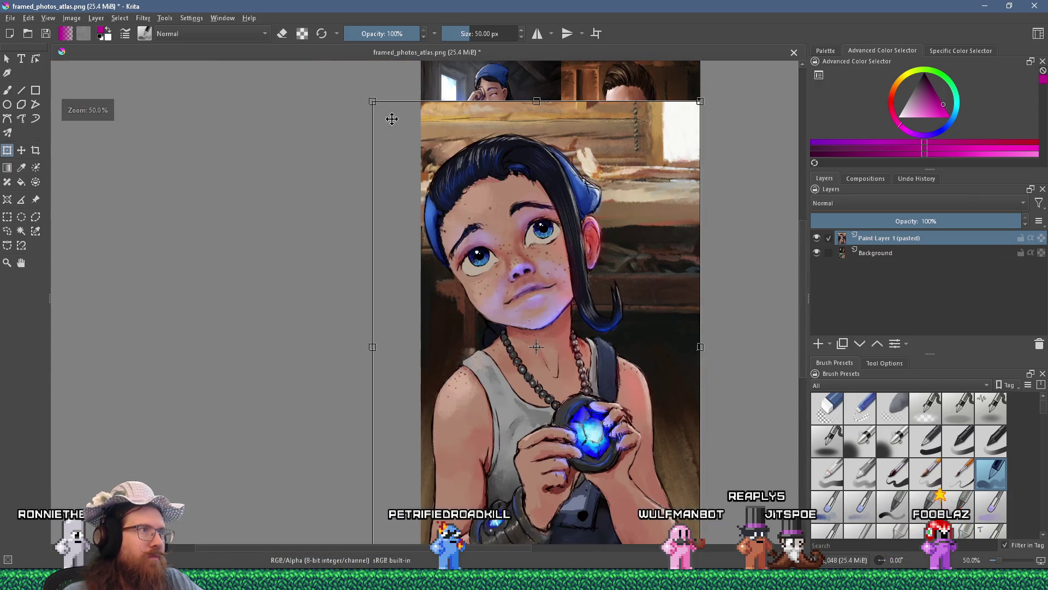
scroll(560, 292, up, 6)
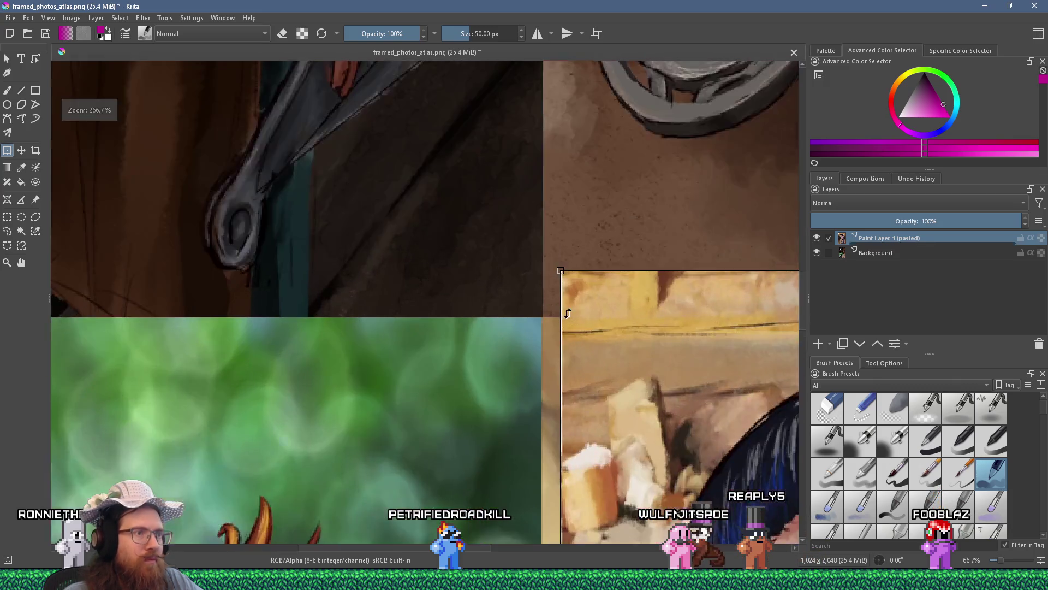
scroll(560, 292, up, 2)
- Snap the portrait's top-left corner to the slot, align its left edge with the boy photo, and apply
mouse_move(540, 81)
mouse_down()
mouse_move(464, 257)
mouse_move(434, 362)
mouse_up()
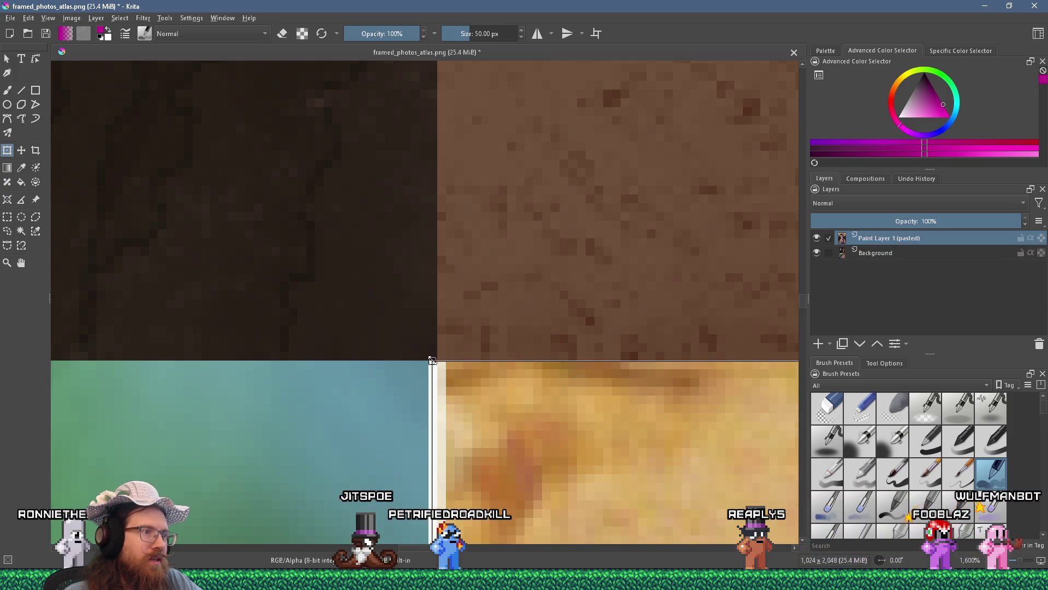
scroll(432, 360, down, 10)
scroll(486, 454, up, 8)
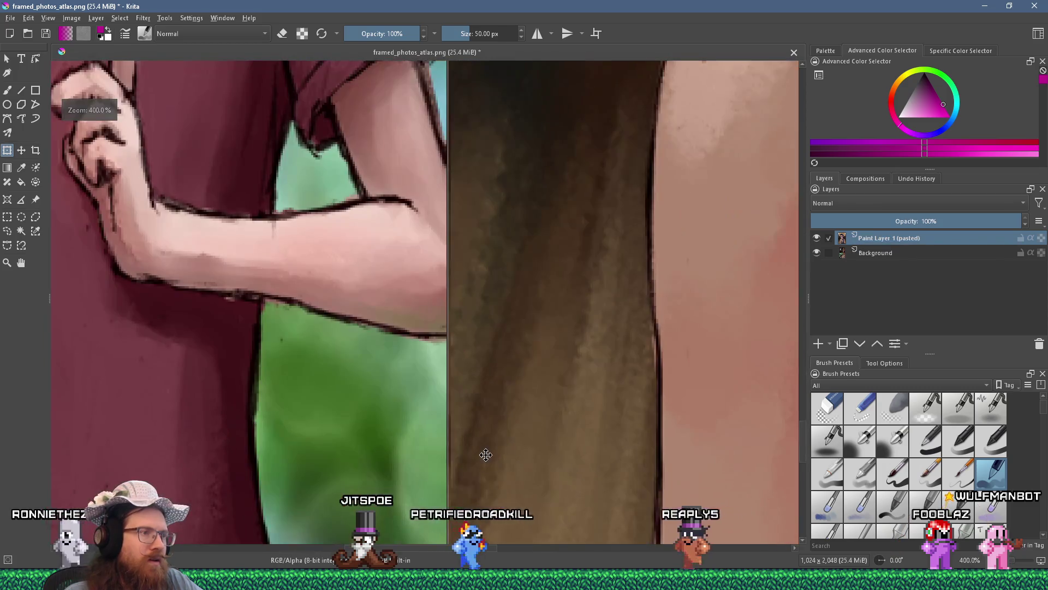
scroll(486, 454, down, 5)
scroll(469, 328, up, 3)
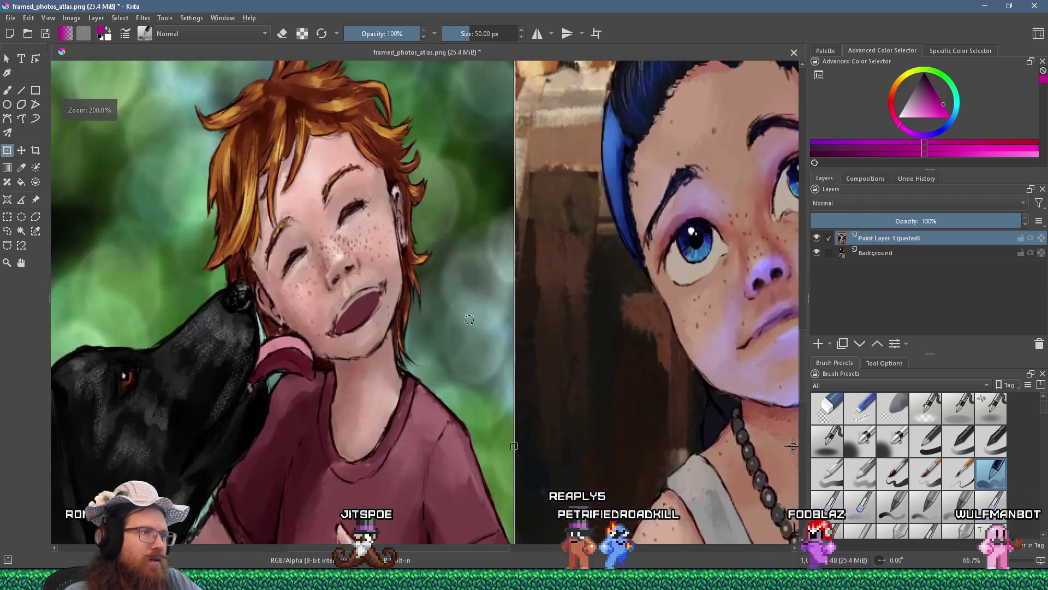
scroll(469, 328, down, 4)
scroll(483, 236, up, 8)
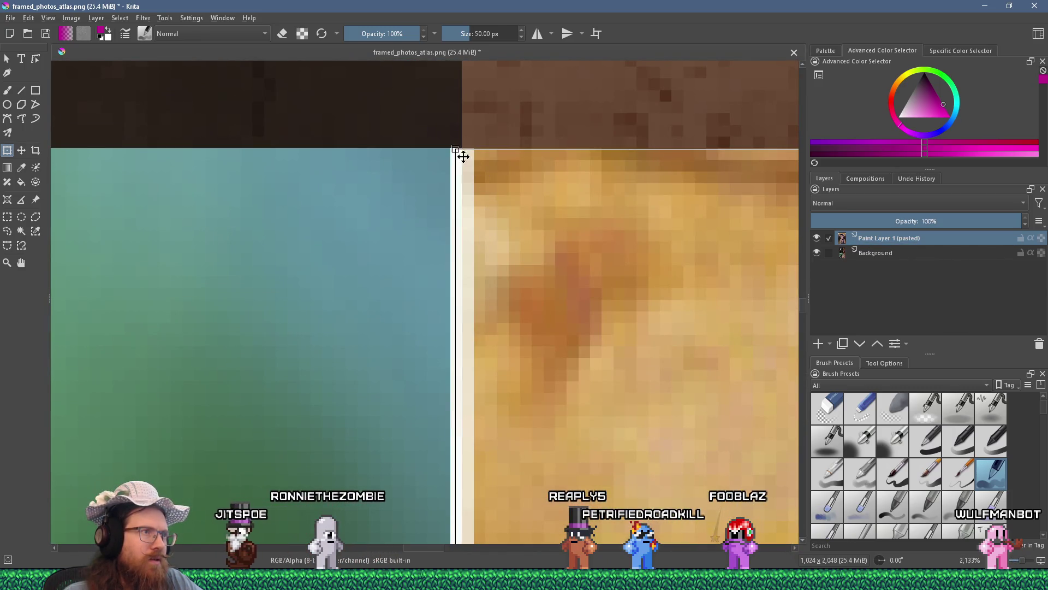
mouse_move(456, 150)
mouse_down()
mouse_move(474, 149)
mouse_move(452, 150)
mouse_up()
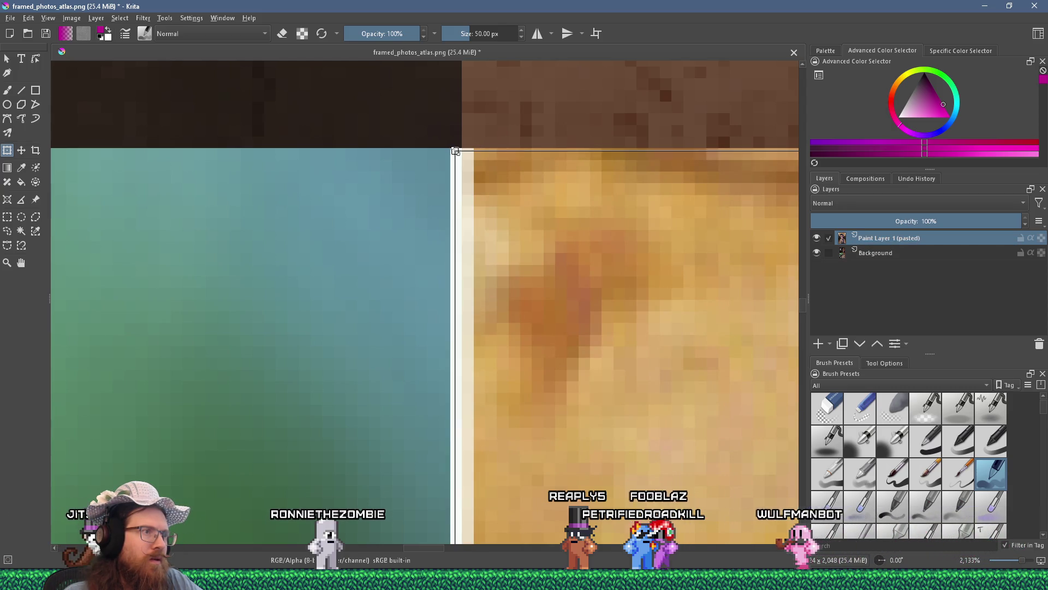
scroll(462, 328, down, 1)
scroll(462, 328, down, 10)
scroll(486, 464, up, 9)
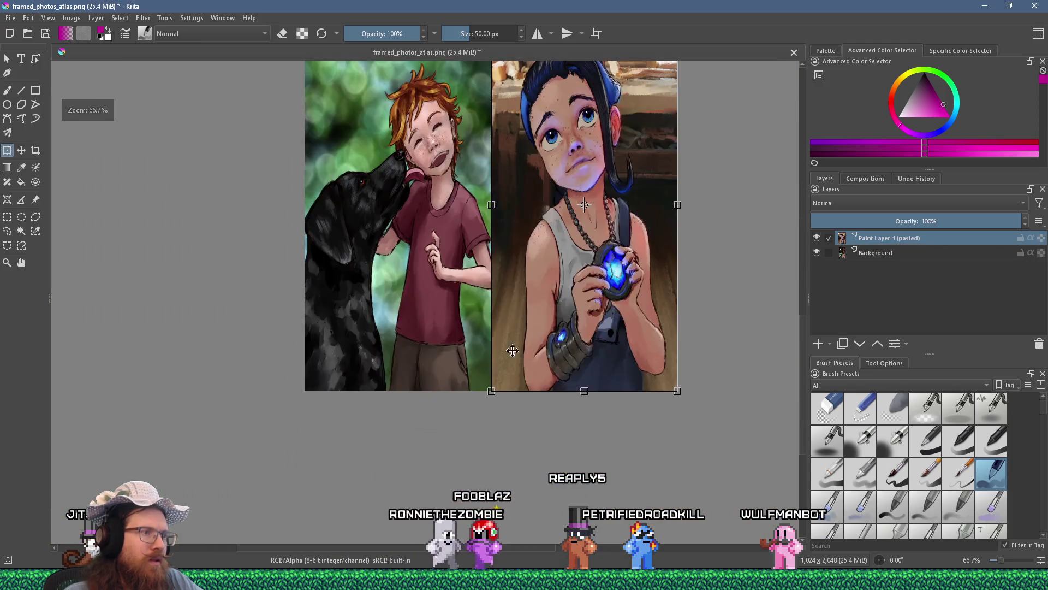
scroll(486, 465, down, 6)
scroll(452, 508, up, 7)
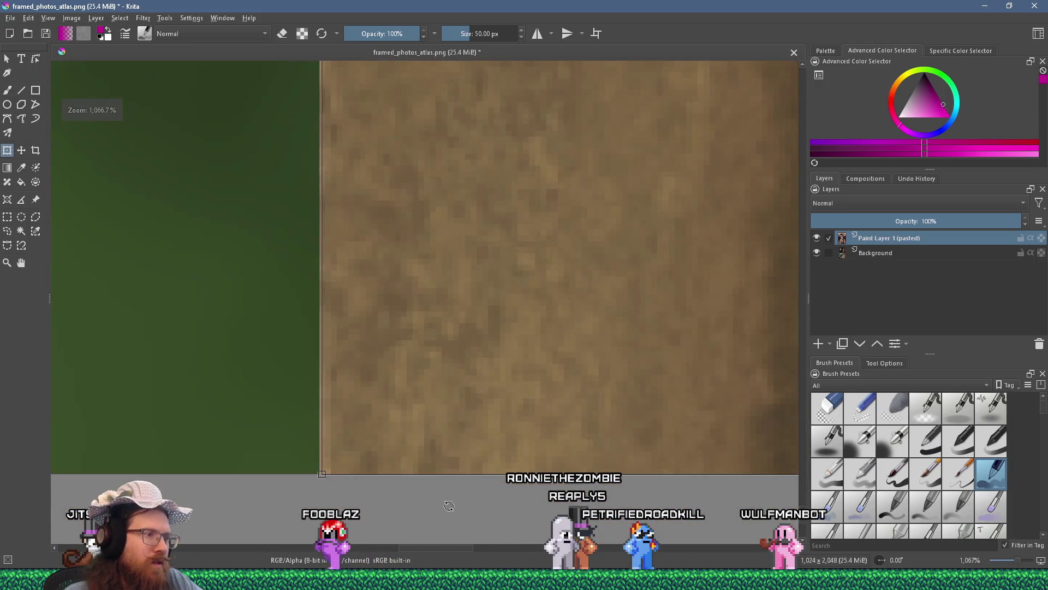
scroll(439, 503, down, 11)
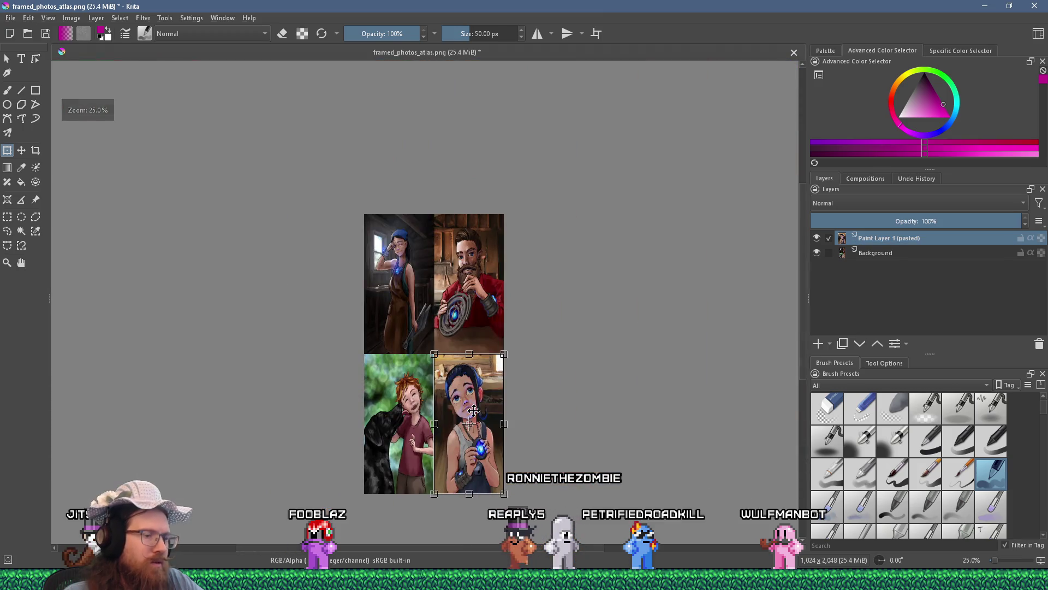
key(Return)
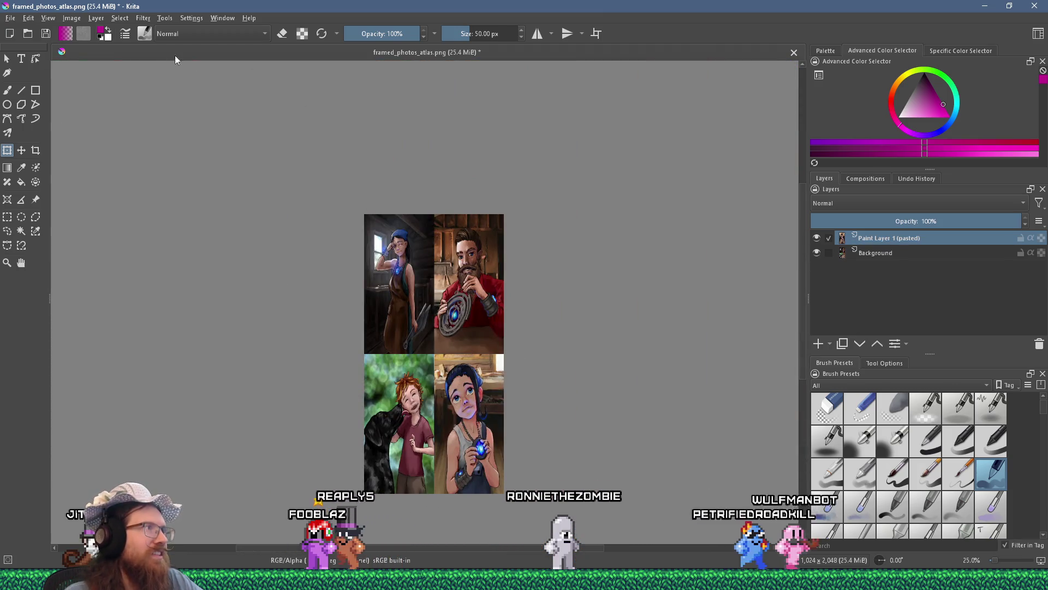
- Save the atlas, confirming the PNG export settings
click(46, 34)
click(584, 422)
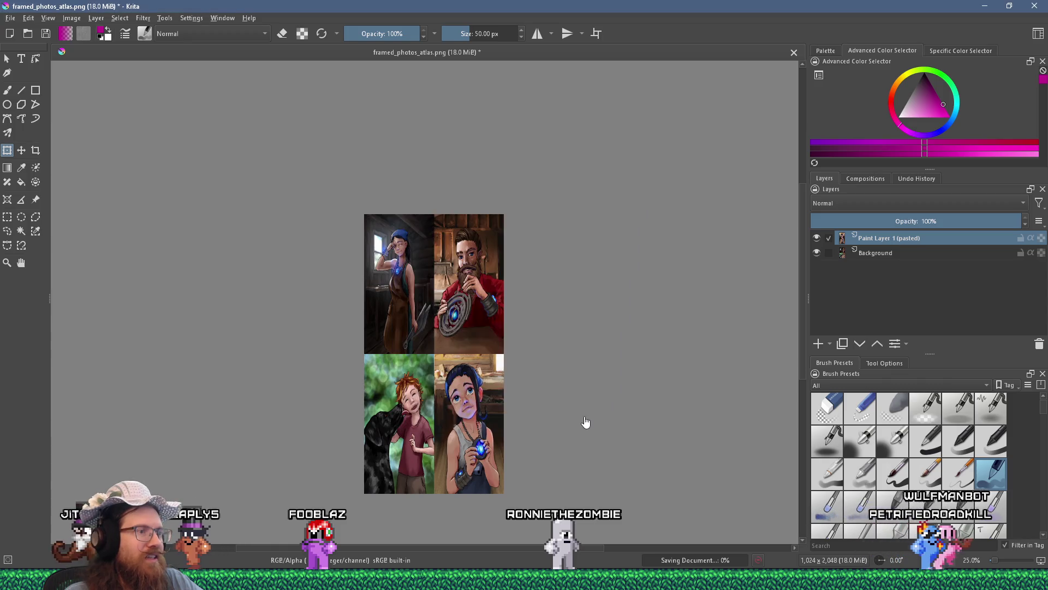
scroll(501, 370, up, 3)
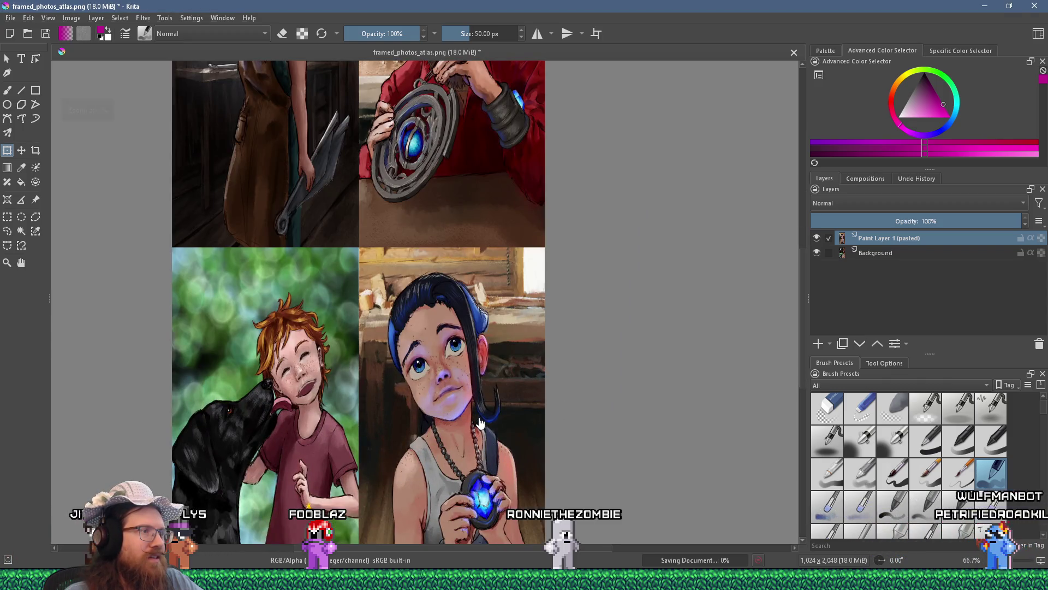
scroll(480, 422, up, 5)
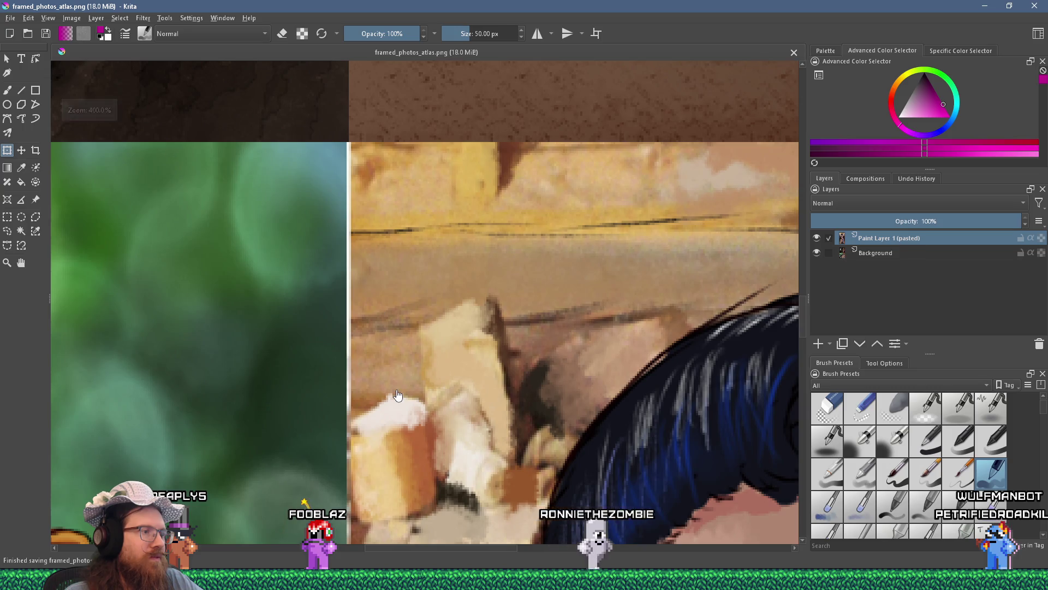
scroll(397, 394, down, 5)
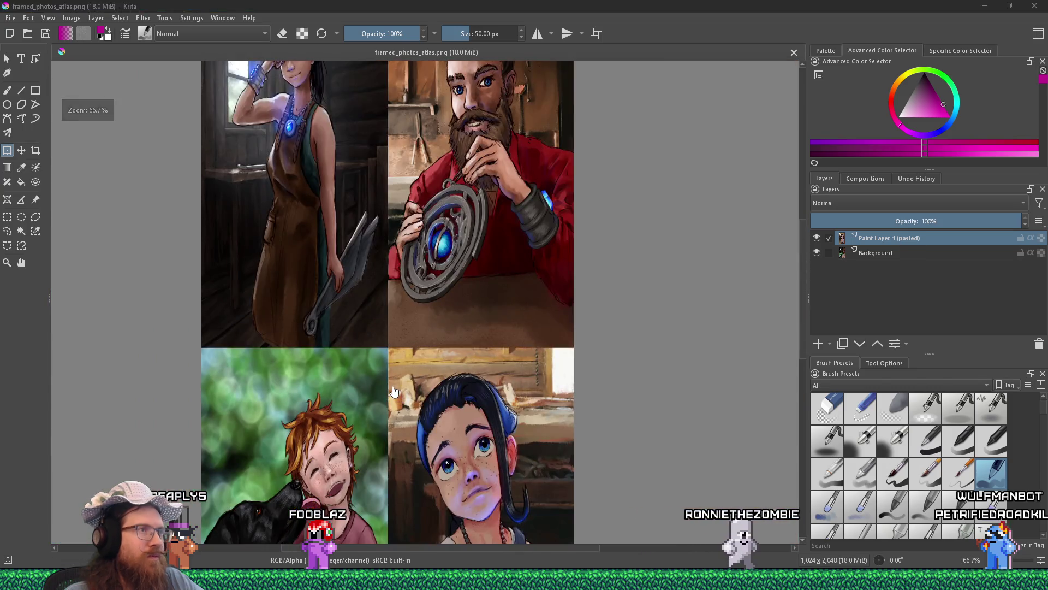
key(alt+Tab)
- Delete the temporary merged highlights 2 layer
scroll(481, 243, up, 15)
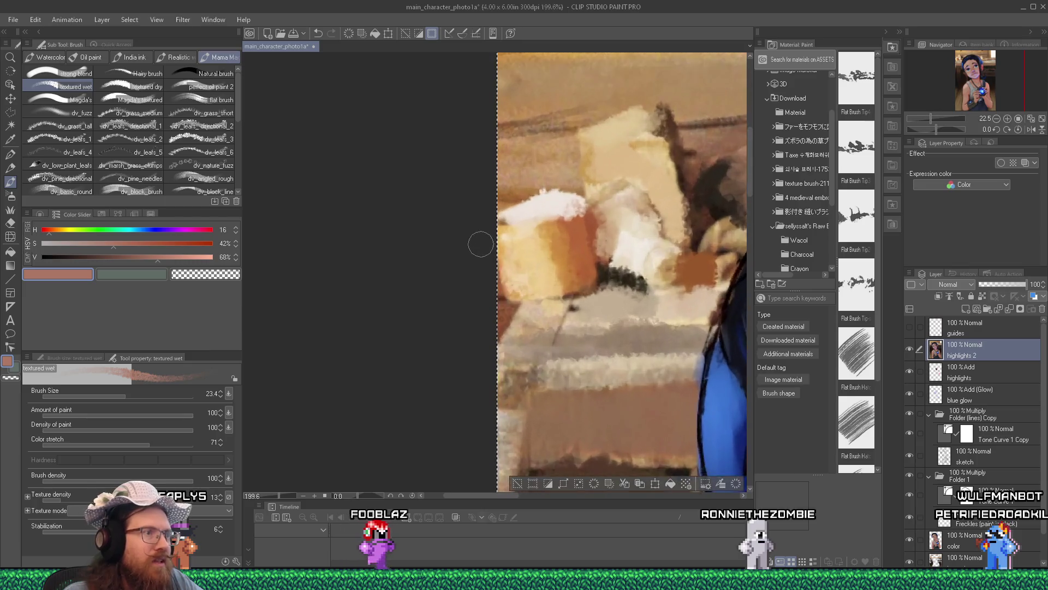
scroll(480, 244, down, 20)
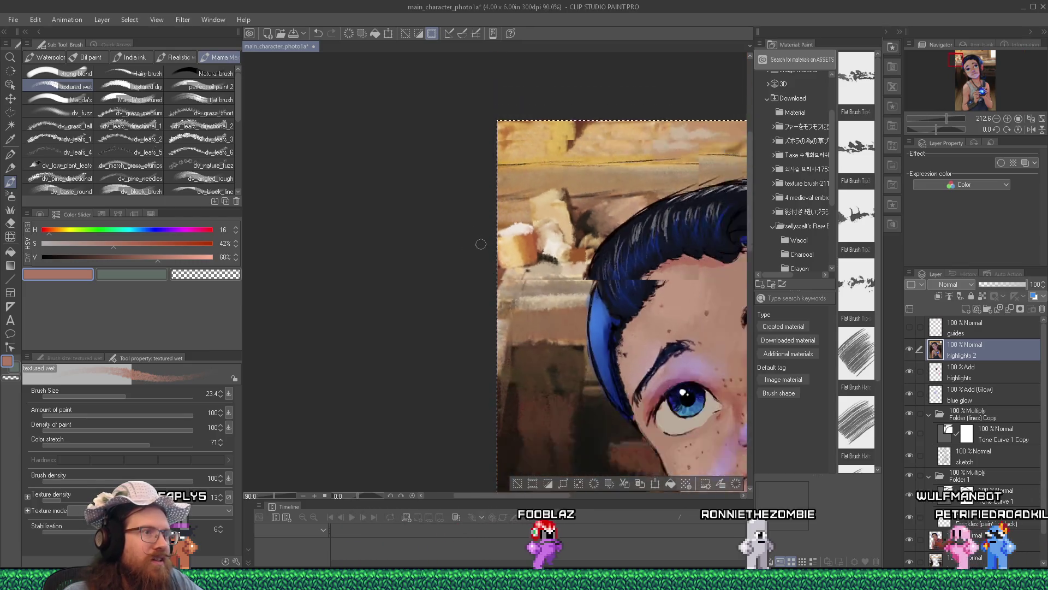
scroll(569, 374, up, 3)
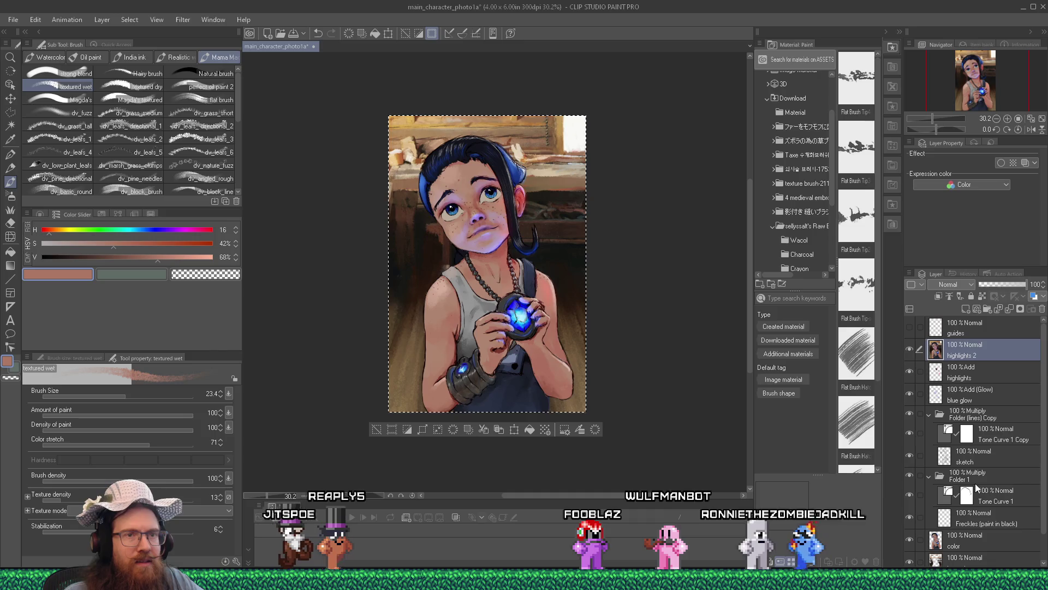
right_click(968, 346)
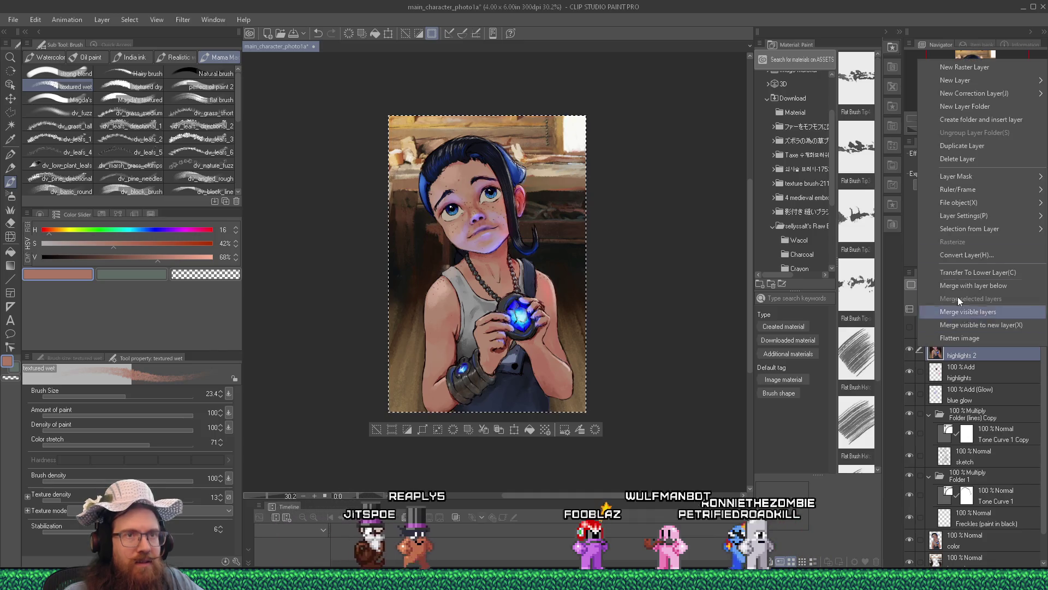
click(973, 155)
- Select the color layer and save the illustration
click(945, 509)
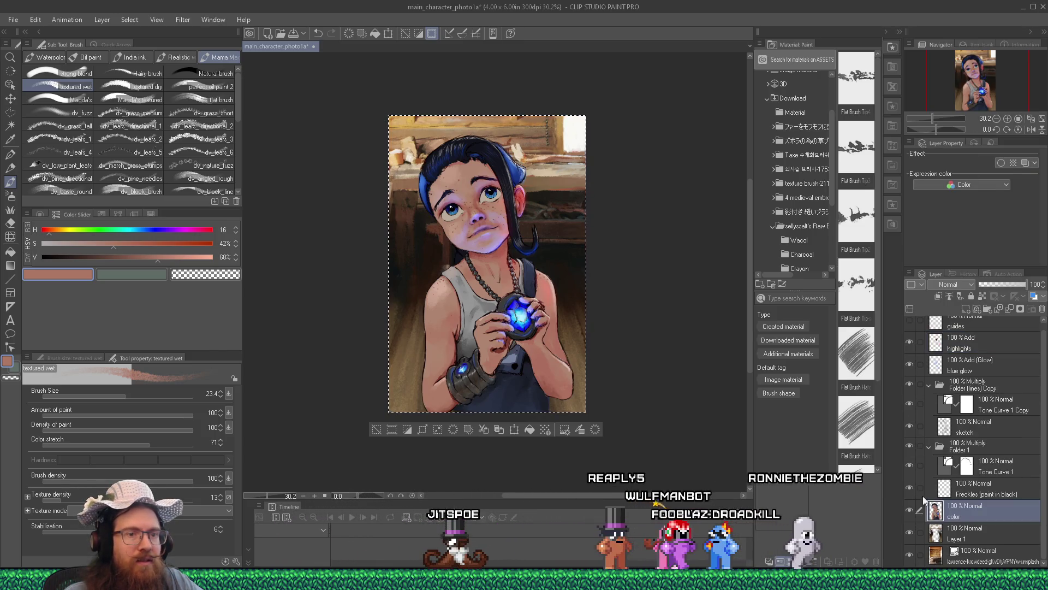
click(13, 19)
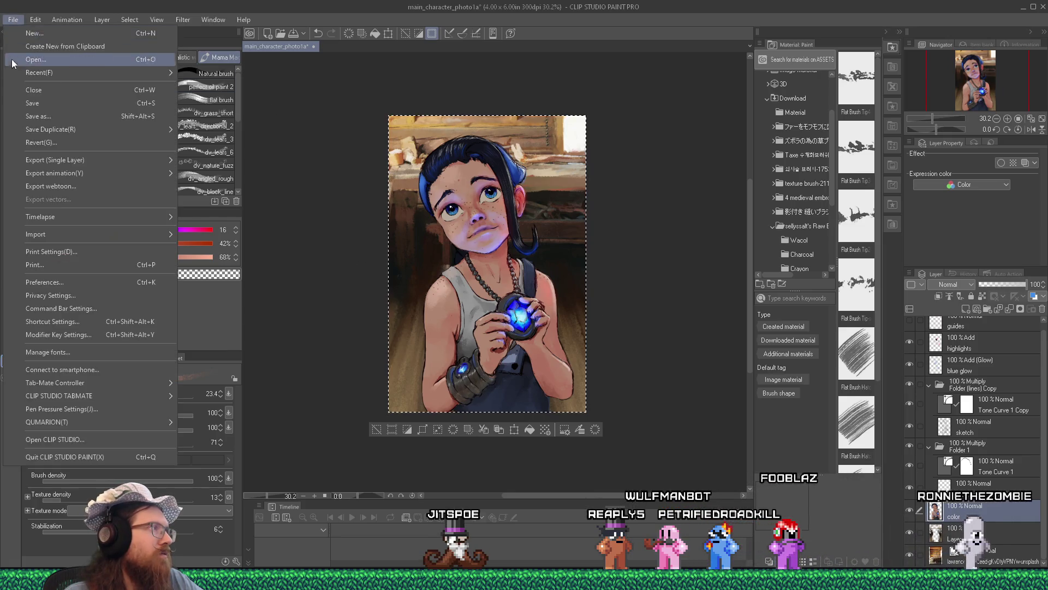
click(22, 102)
key(alt+Tab)
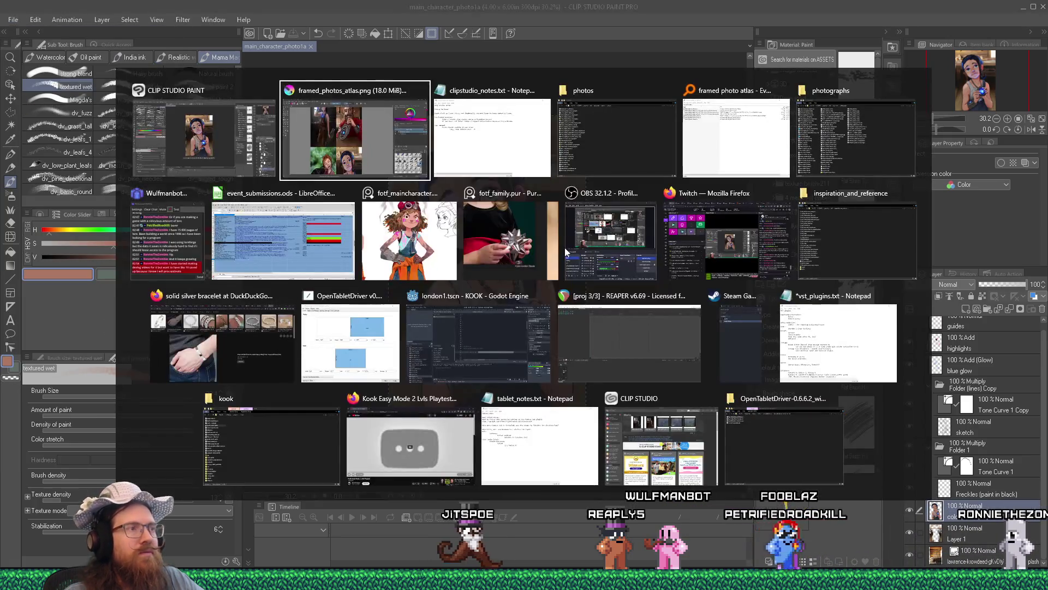
- Glance at the atlas, then bring the VST plugins notes forward from the window overview
scroll(604, 346, down, 1)
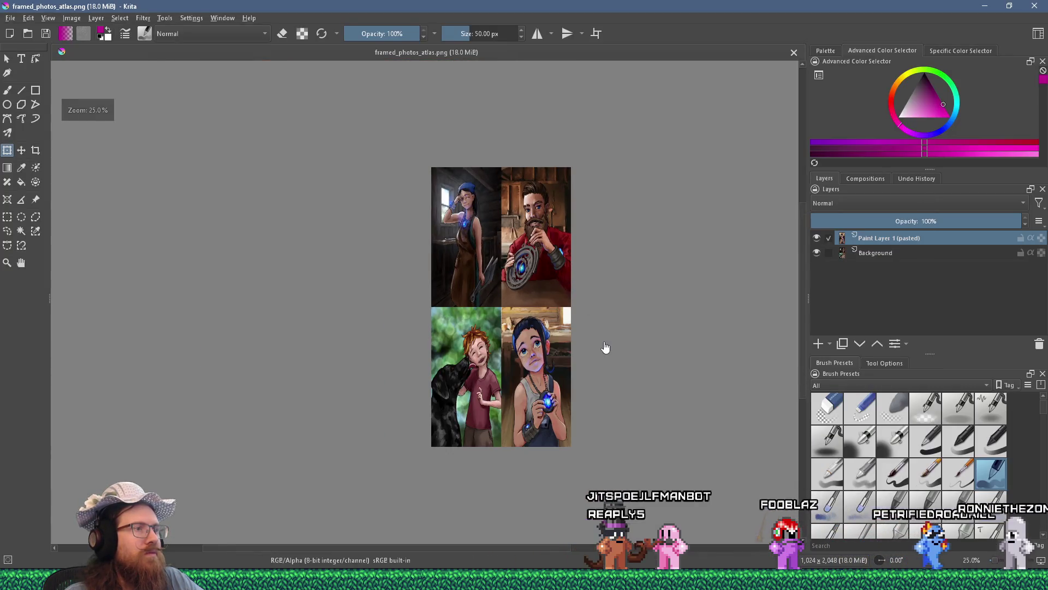
scroll(506, 280, up, 2)
key(alt+Tab)
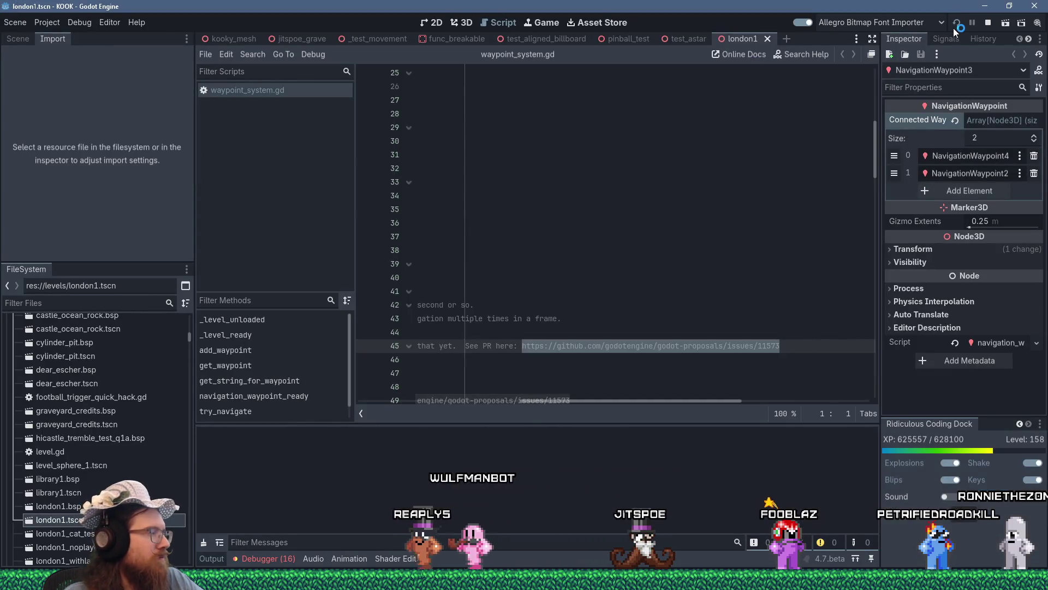
key(alt+Tab)
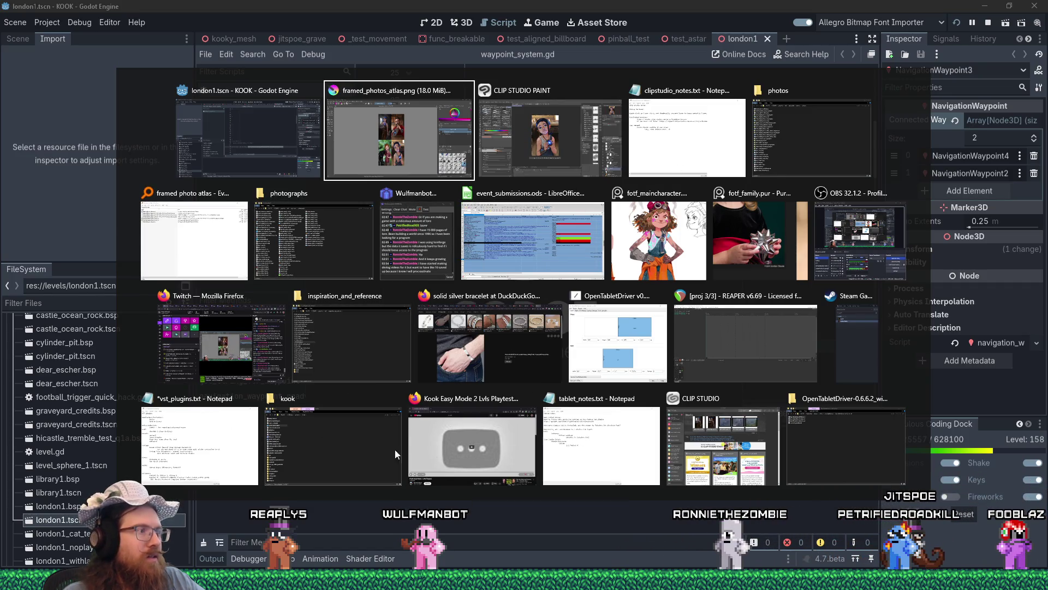
click(216, 440)
- Save vst_plugins.txt and bring fotf_todo.txt to the front
click(653, 164)
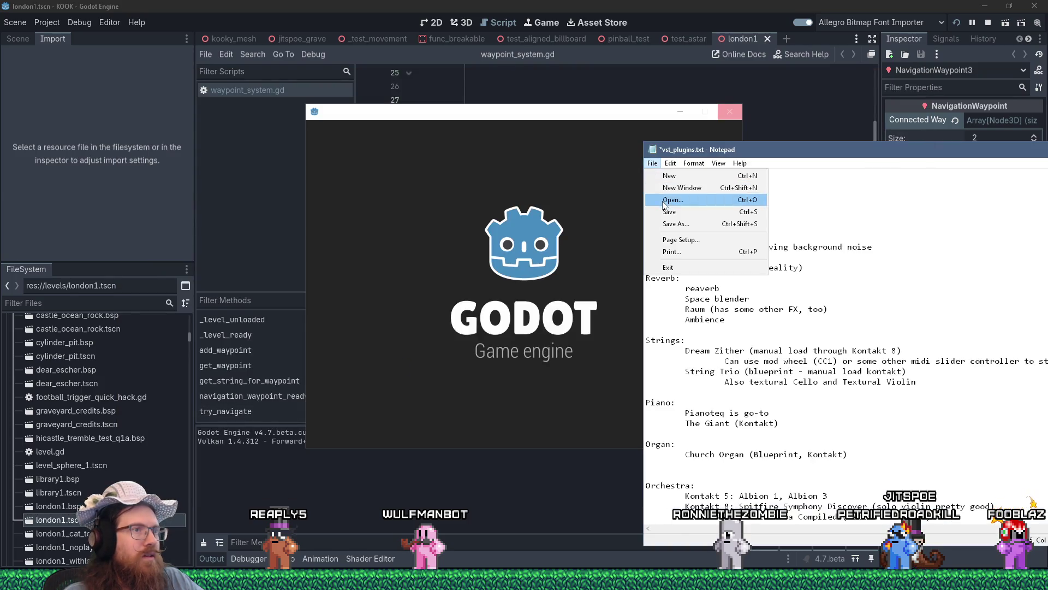
click(668, 213)
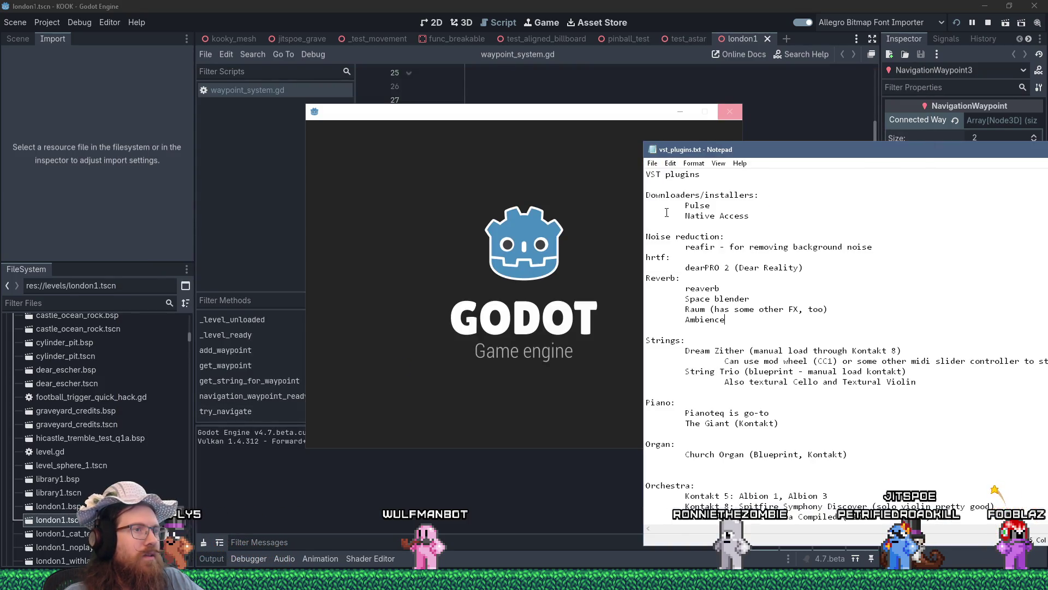
key(alt+Tab)
key(Tab)
key(Tab)
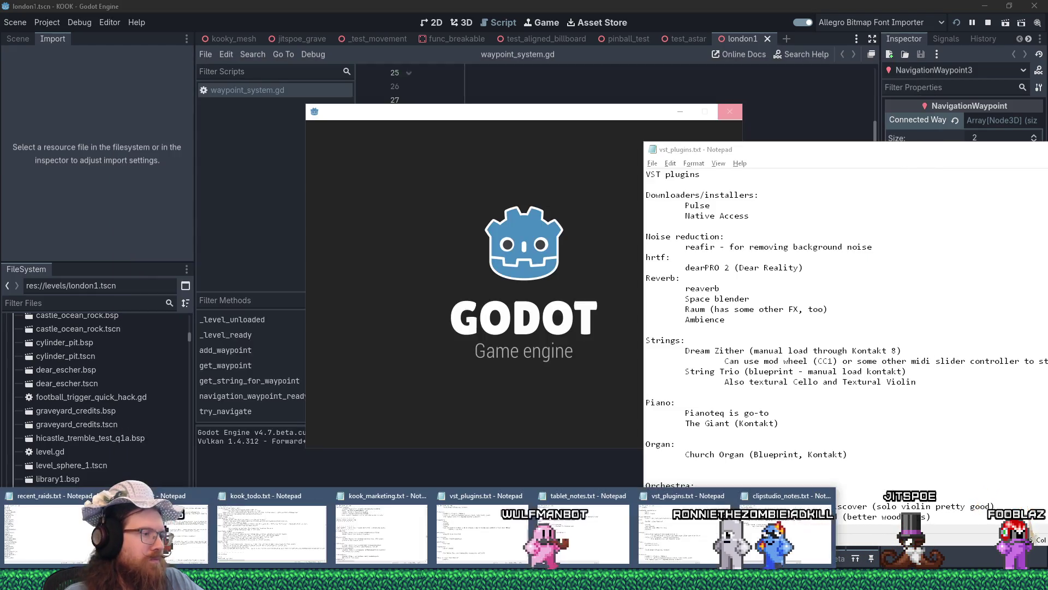
key(Escape)
mouse_move(261, 528)
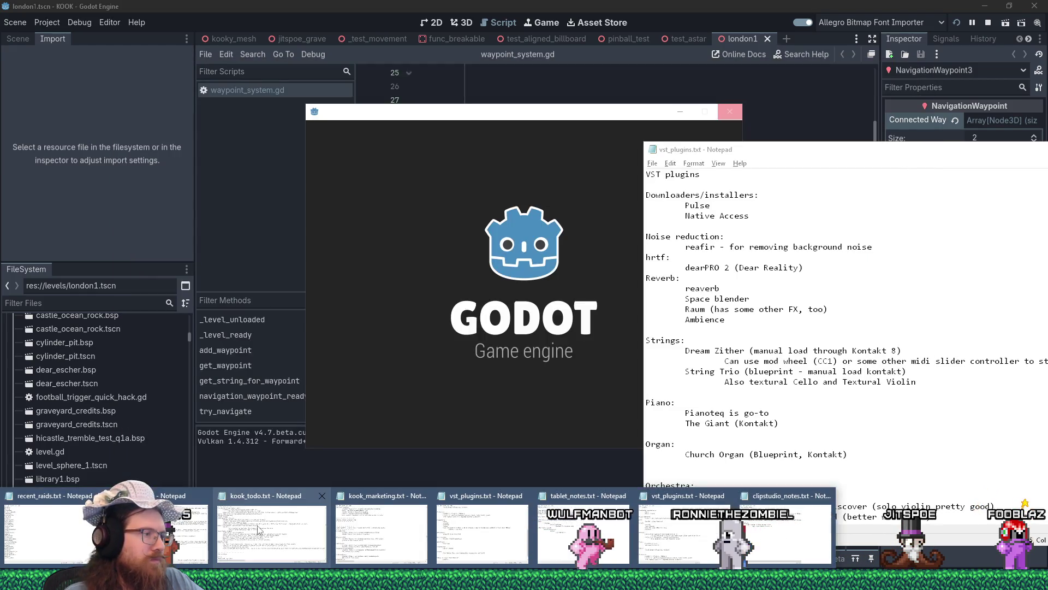
click(159, 532)
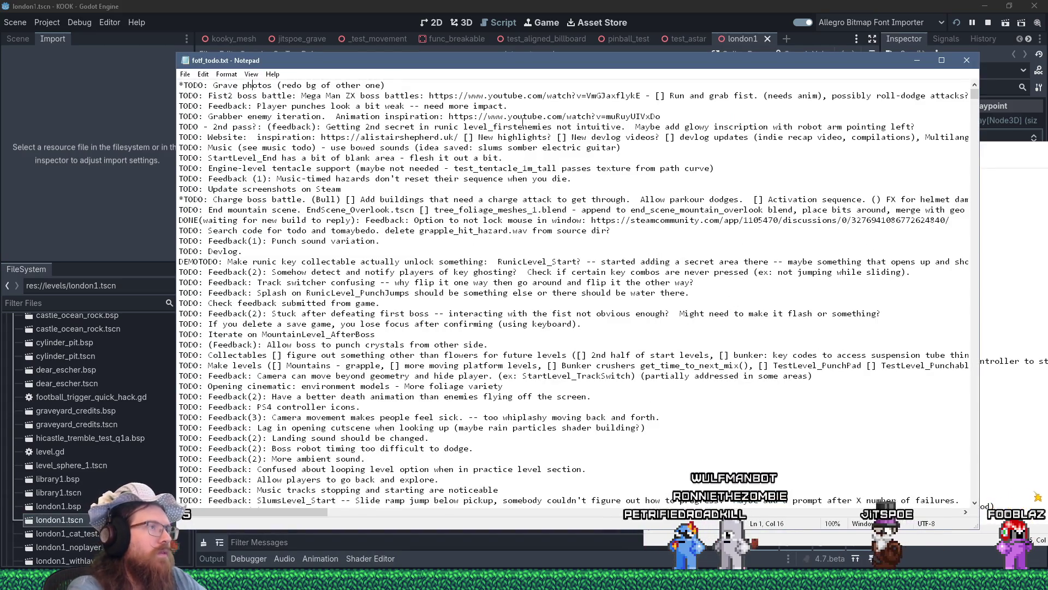
- Move the Grave photos line to the file's end, replace *TODO with '(done enough)', and save
key(Home)
key(shift+Down)
key(ctrl+x)
key(ctrl+End)
key(ctrl+v)
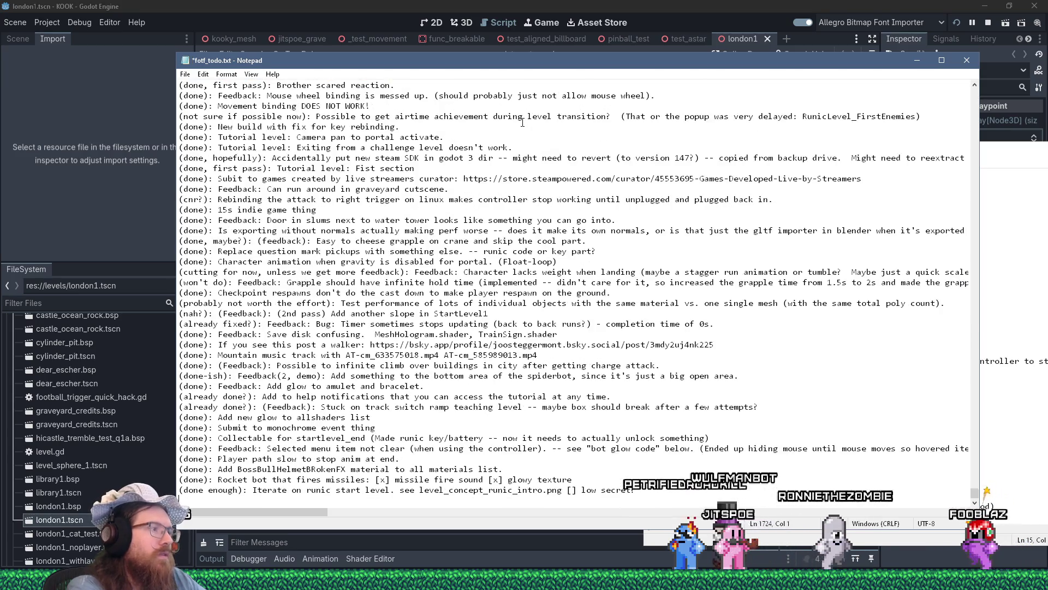
key(Up)
key(Delete)
key(Delete)
key(Delete)
text((done)
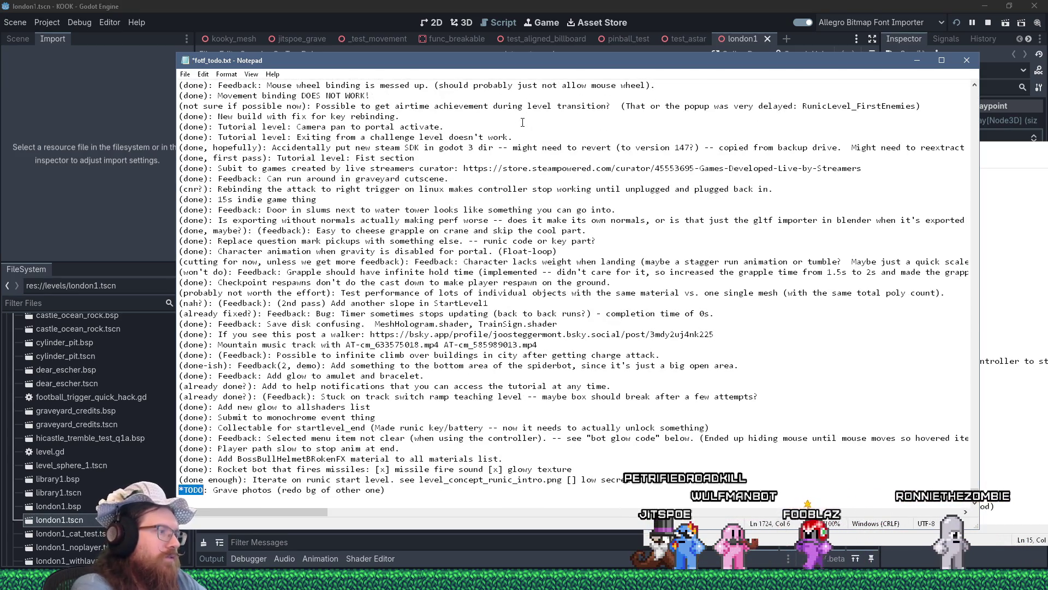
text( enough))
key(Down)
key(ctrl+s)
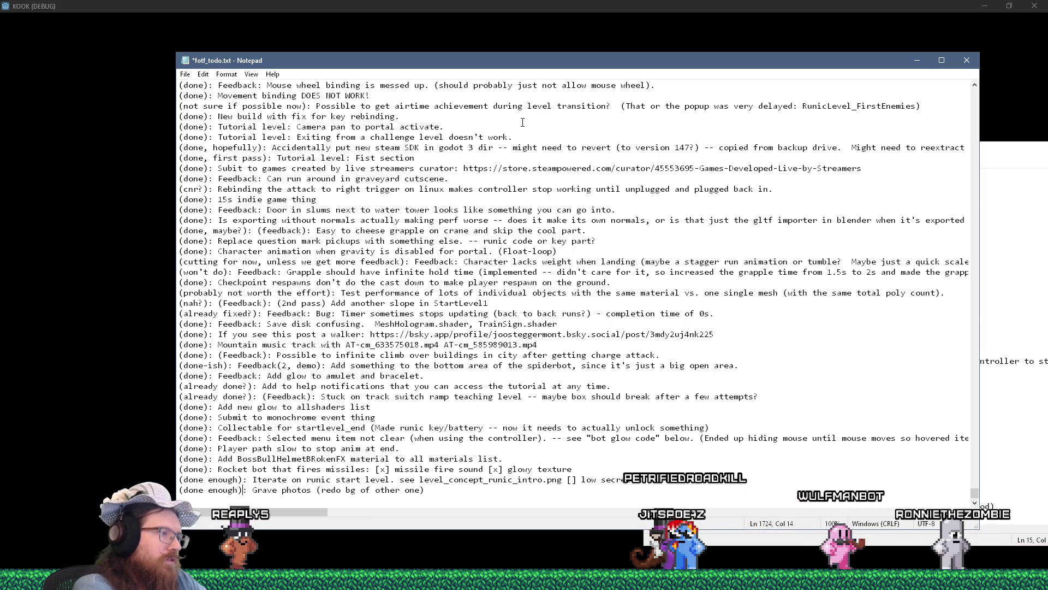
key(alt+Tab)
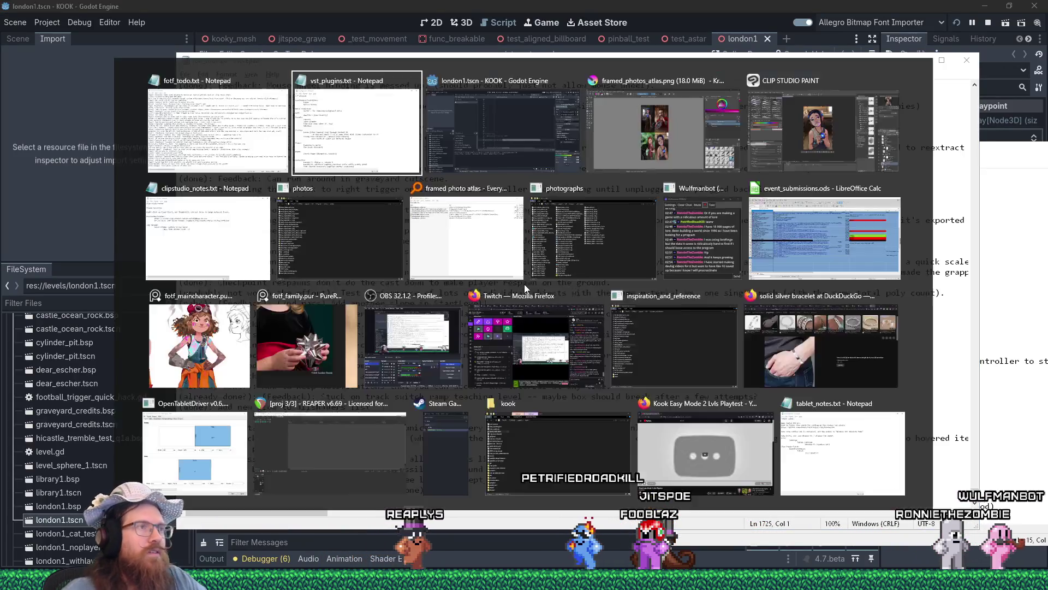
scroll(520, 230, up, 5)
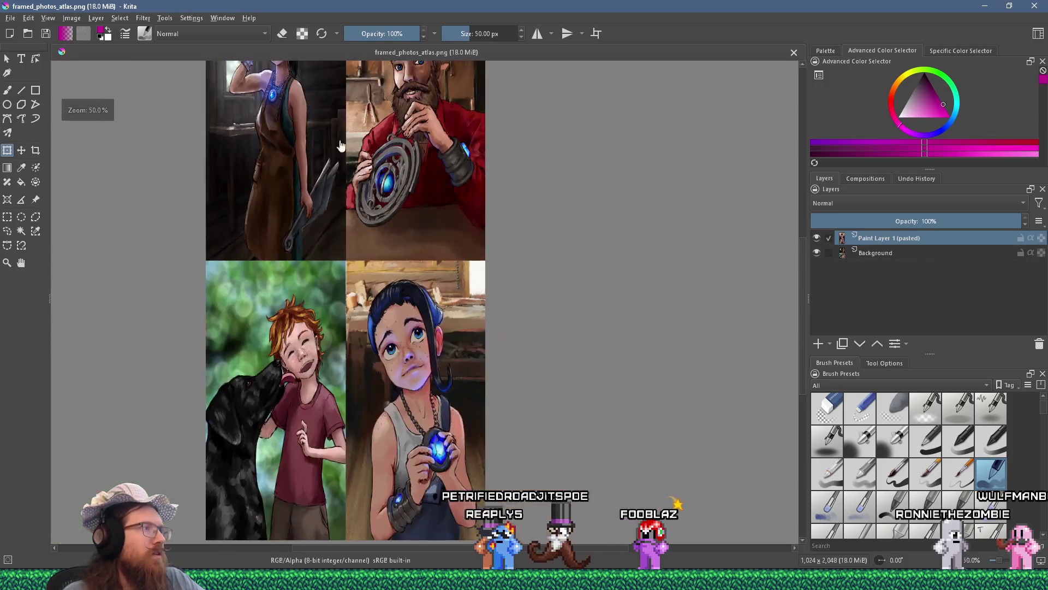
- Inspect the four portraits in the atlas, then close the KOOK (DEBUG) game window
scroll(354, 162, down, 1)
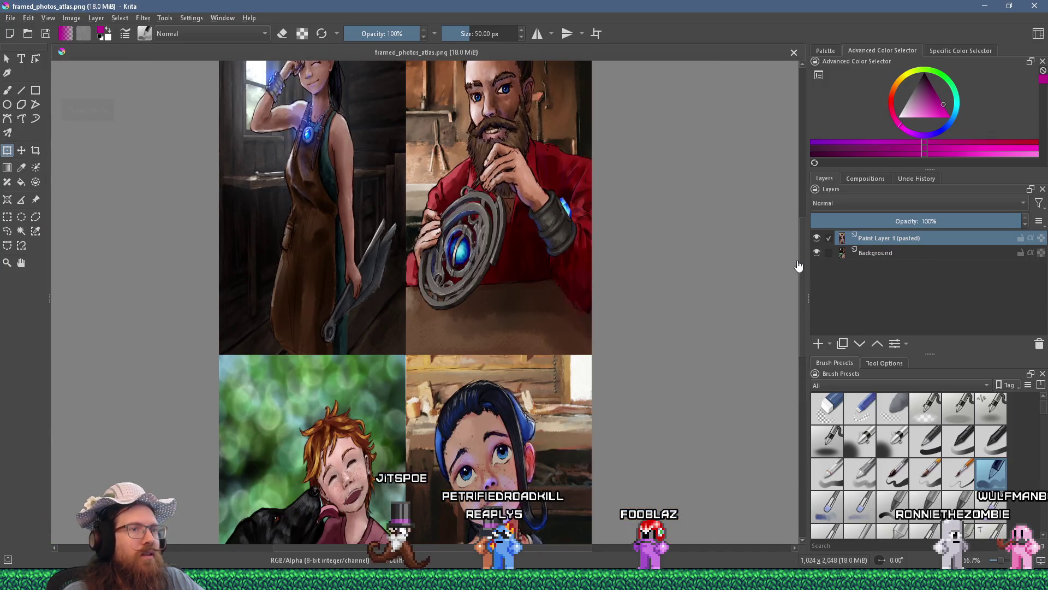
scroll(800, 257, up, 1)
mouse_move(804, 224)
mouse_down()
mouse_move(793, 300)
mouse_move(786, 207)
mouse_move(779, 323)
mouse_move(774, 229)
mouse_move(771, 269)
mouse_move(764, 232)
mouse_move(759, 327)
mouse_up()
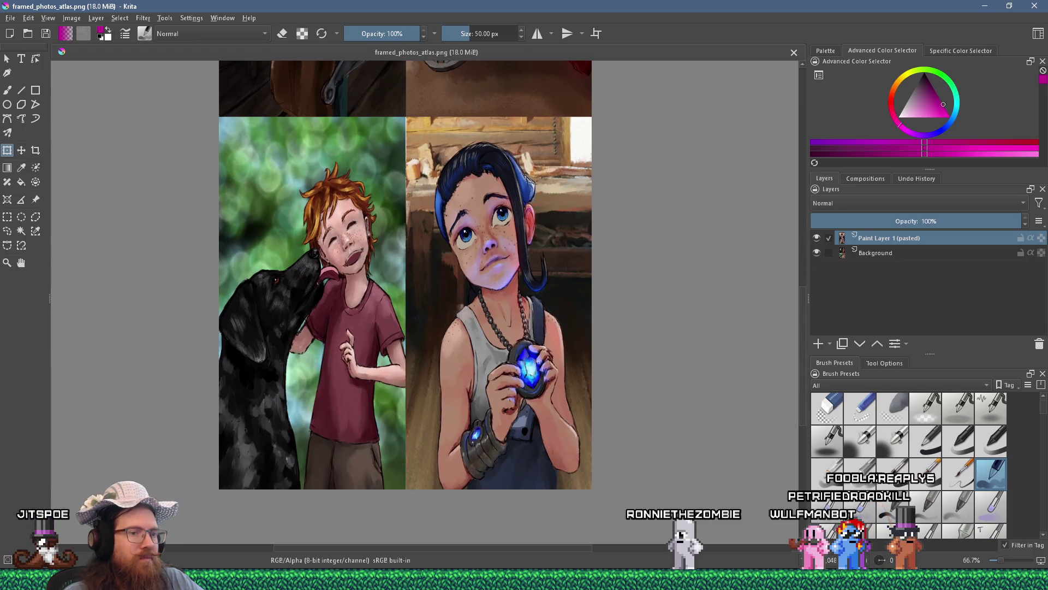
key(grave)
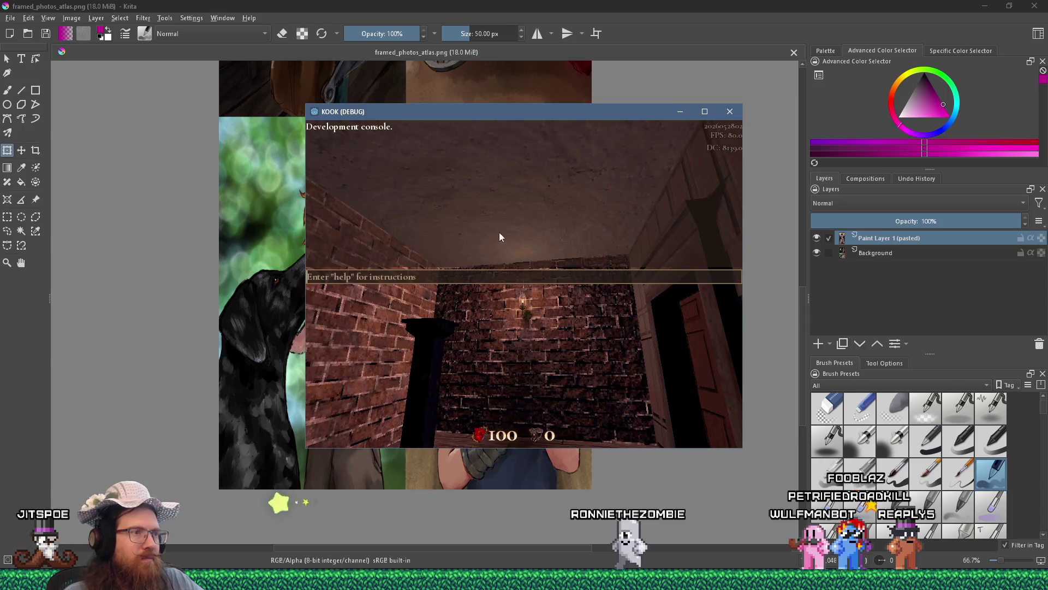
click(730, 112)
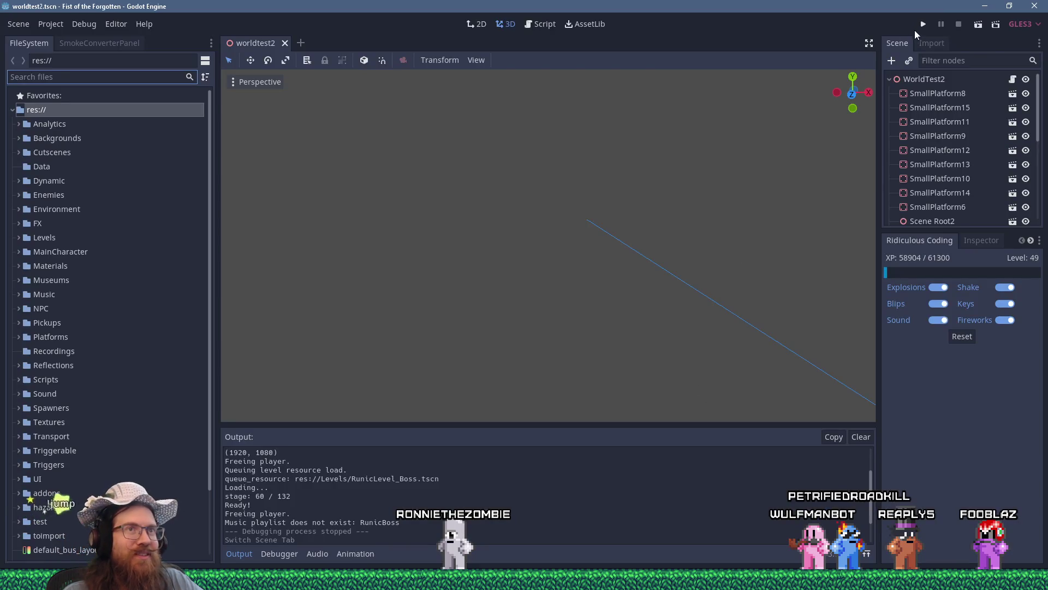
- Run the Fist of the Forgotten project, then open Startup Apps by searching 'start'
click(919, 26)
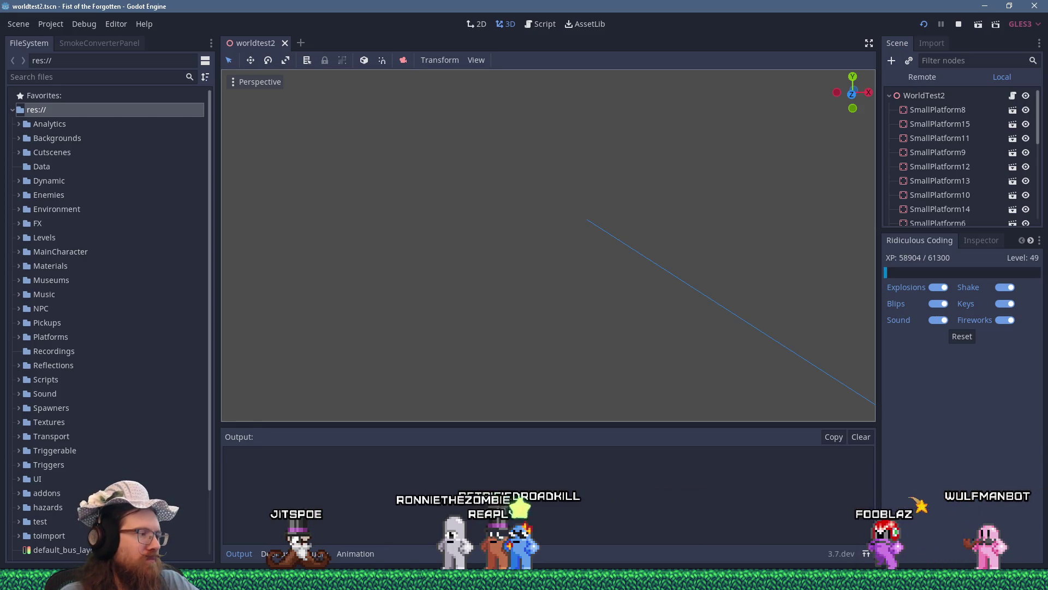
key(super)
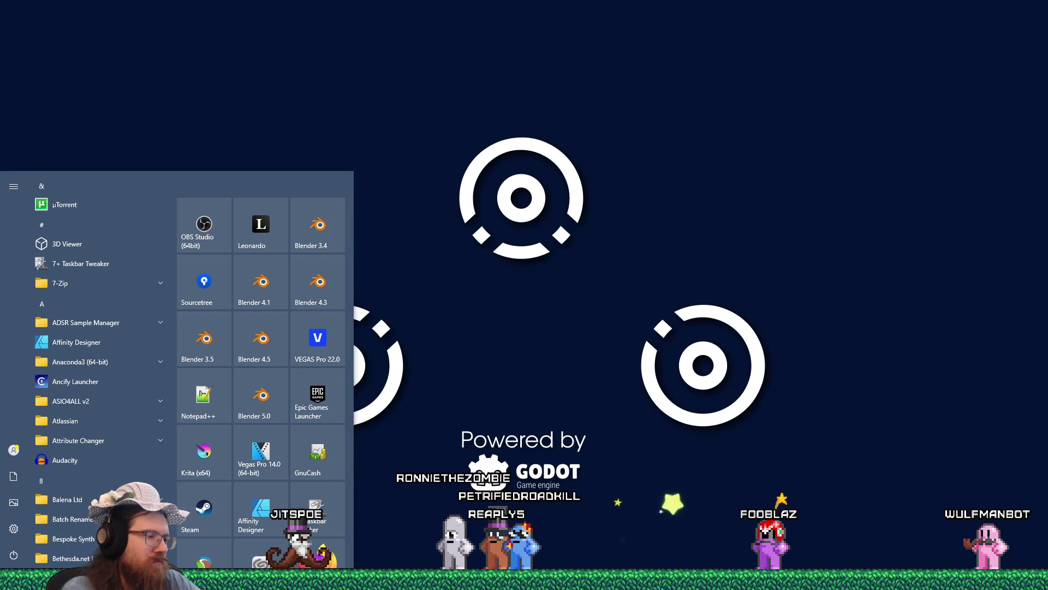
text(start)
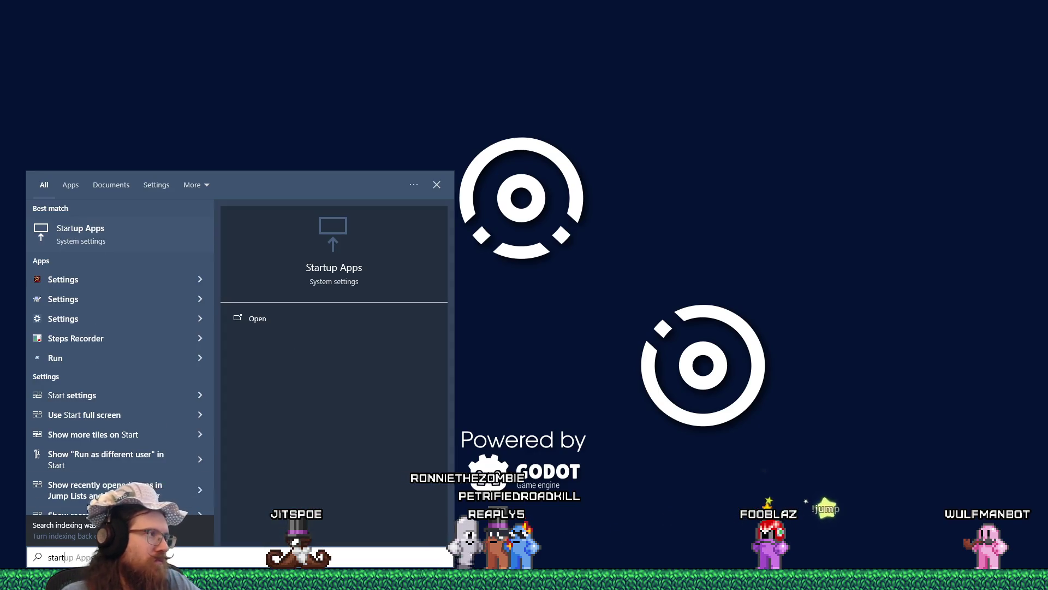
click(112, 238)
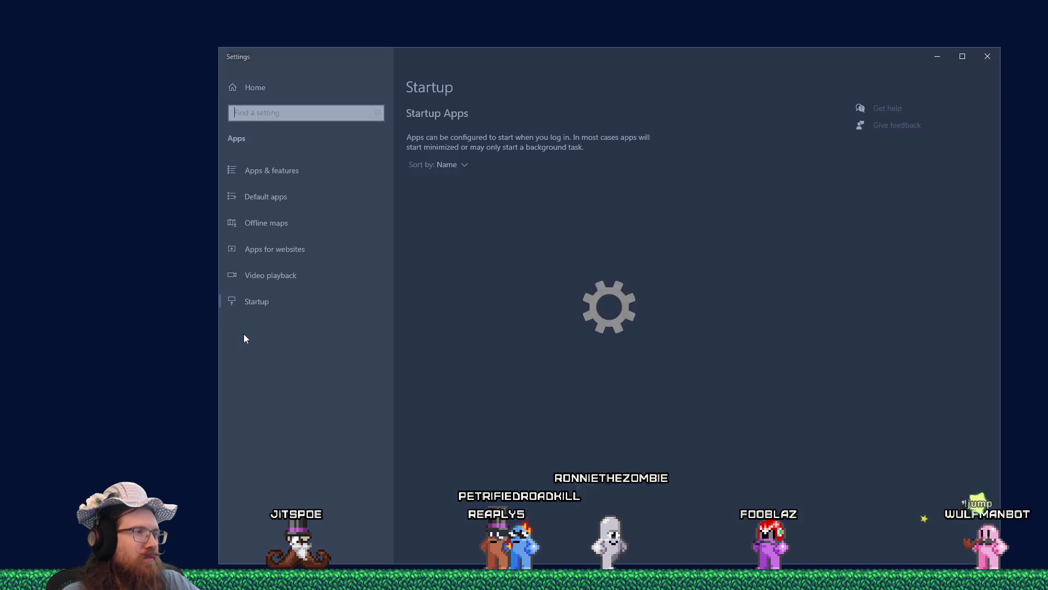
- Switch TabletDriver's startup toggle Off and close the Settings window
scroll(514, 316, down, 3)
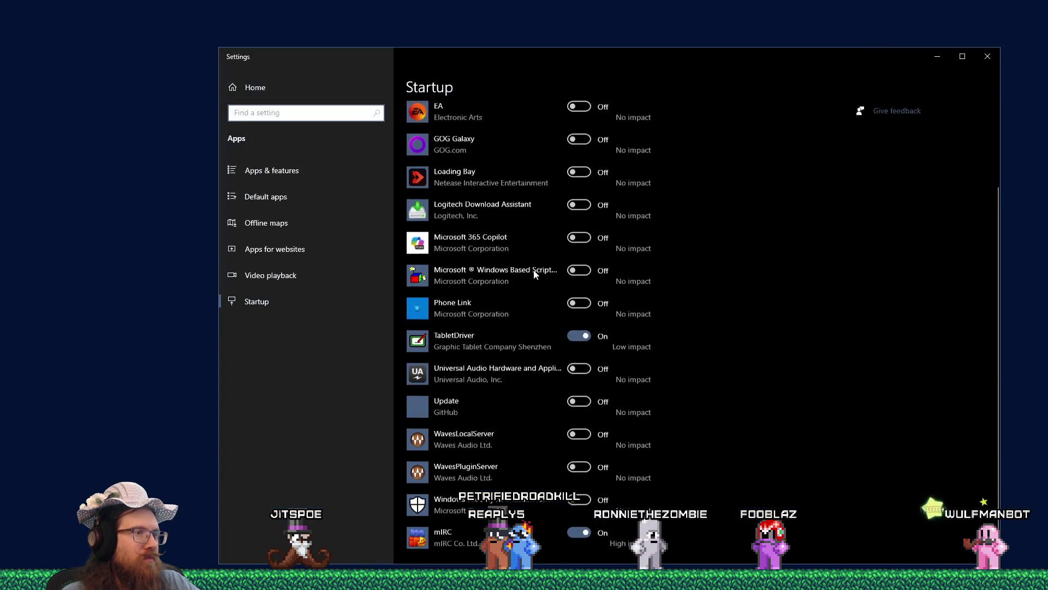
click(579, 317)
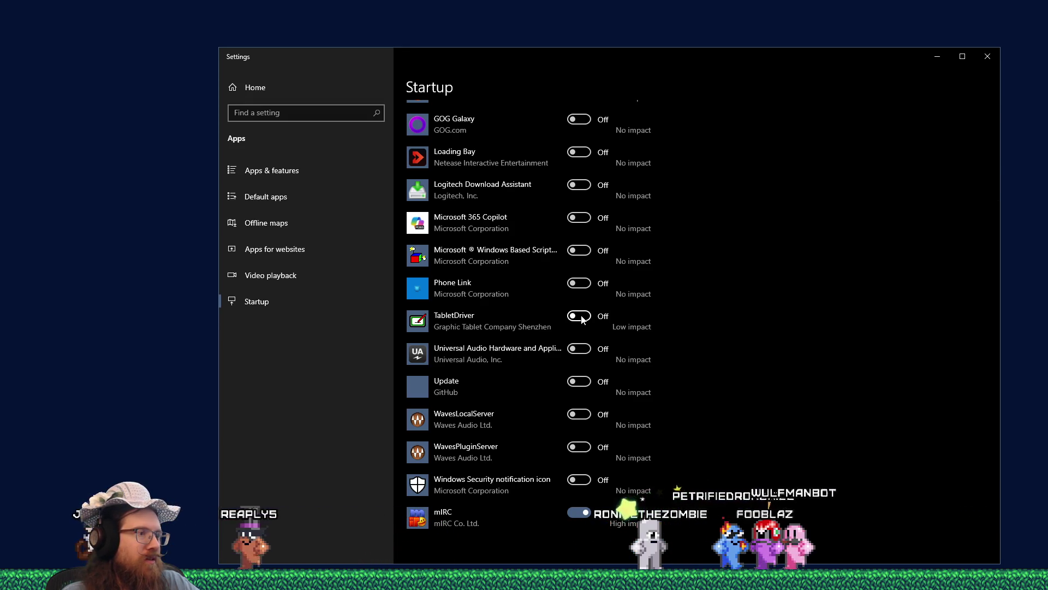
scroll(582, 319, up, 3)
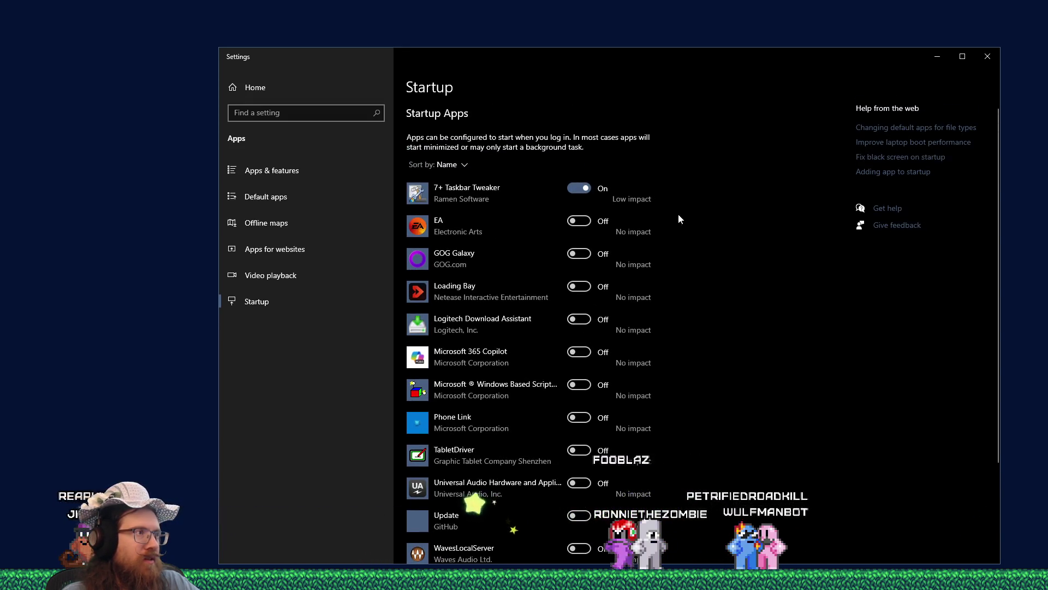
click(980, 62)
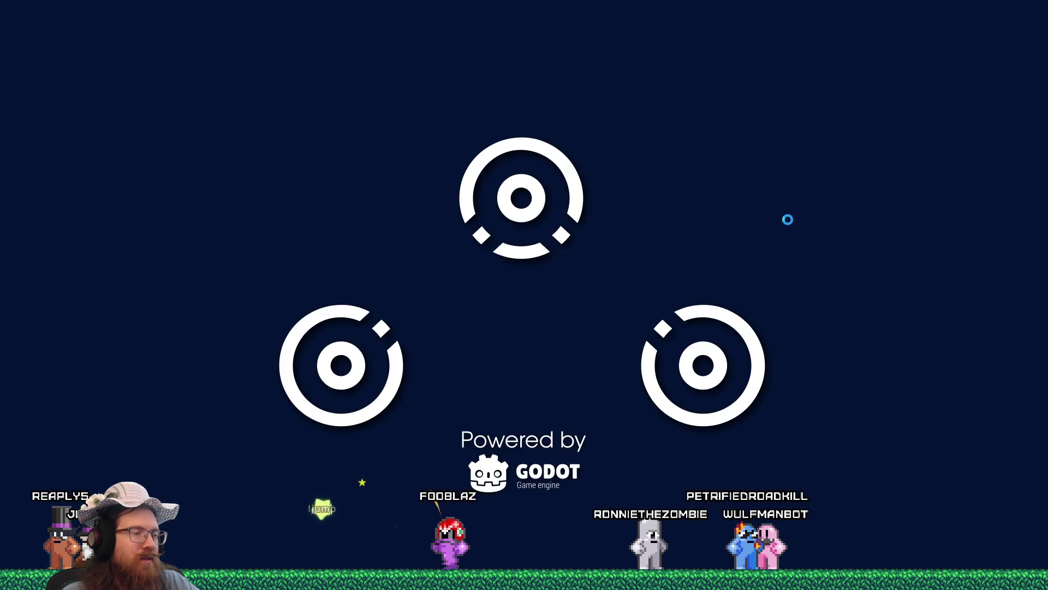
- Alt+Tab through the open windows to bring up the OpenTabletDriver settings window
key(alt+Tab)
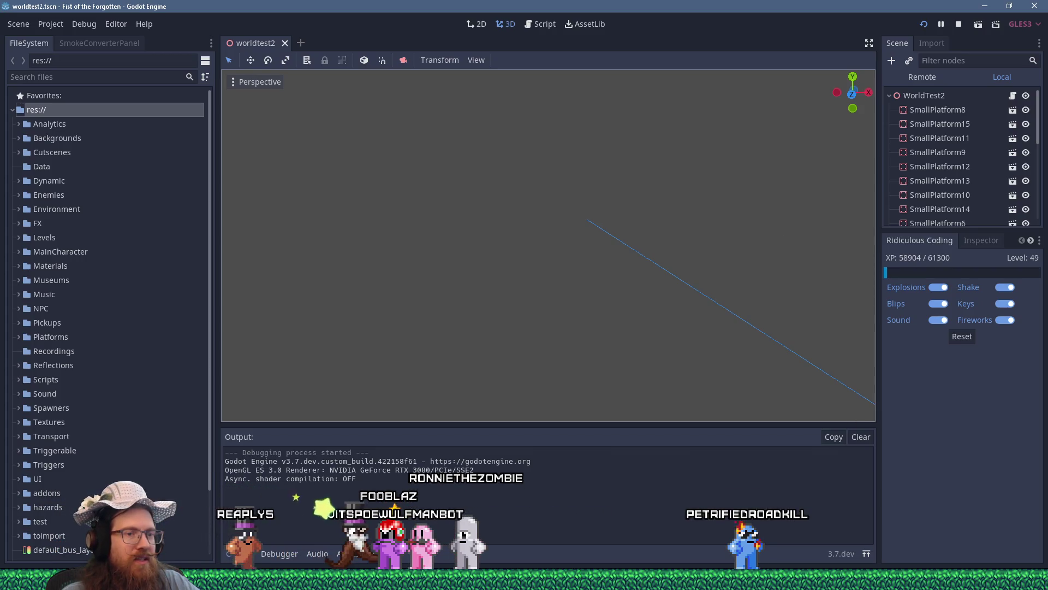
key(alt+Tab)
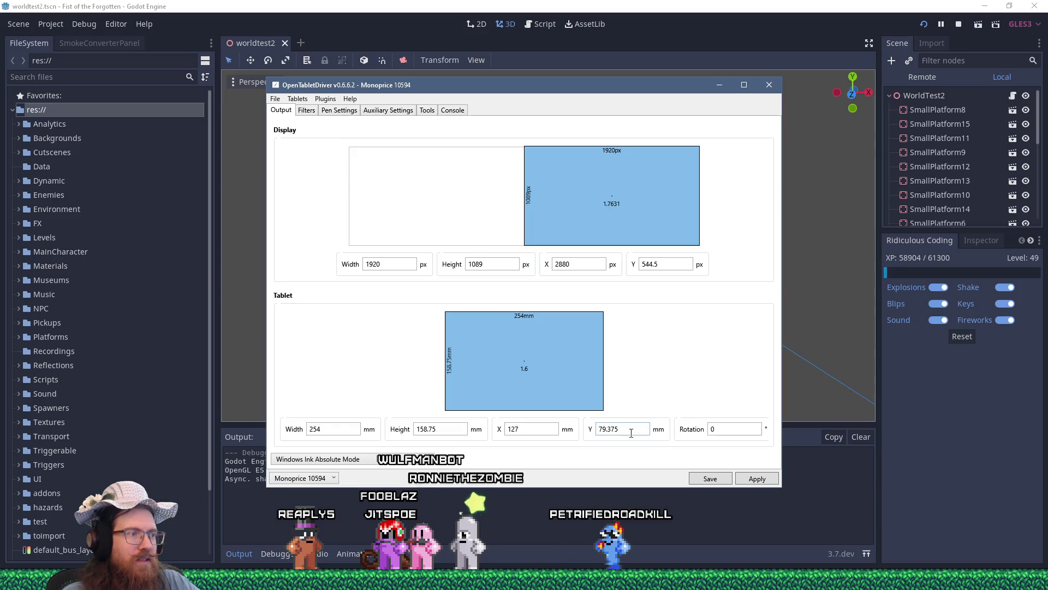
- Browse OpenTabletDriver's File, Plugins and Tablets menus without changing the mapping, then close them
click(276, 99)
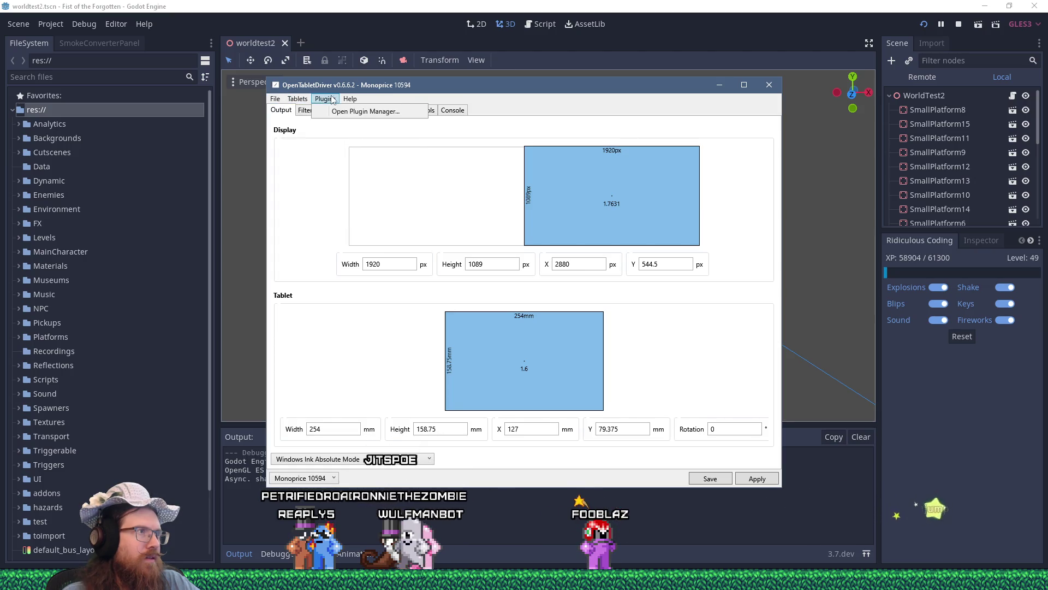
mouse_move(354, 100)
mouse_move(283, 102)
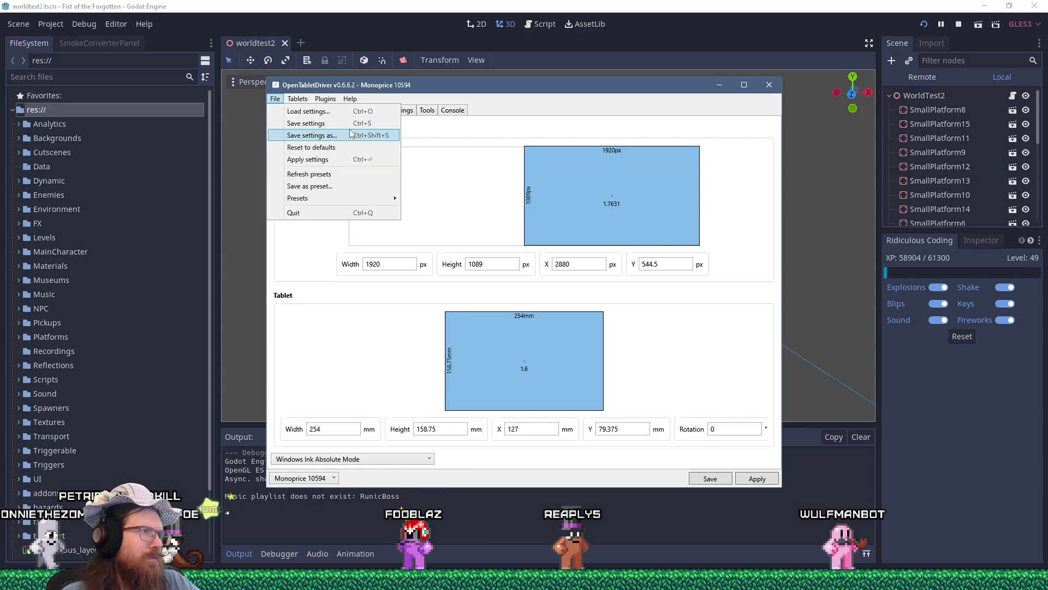
click(299, 157)
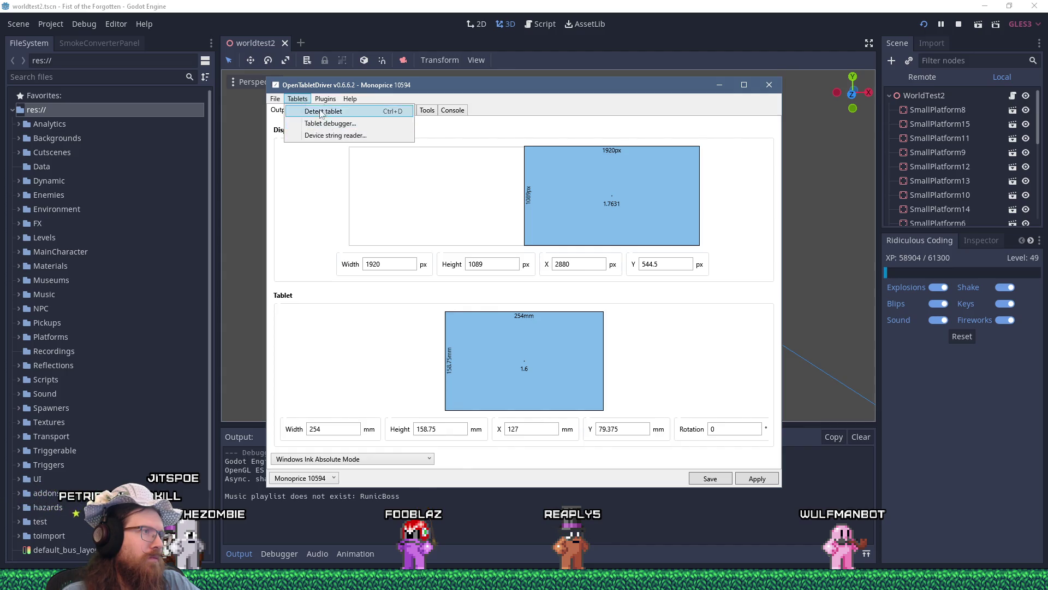
click(358, 101)
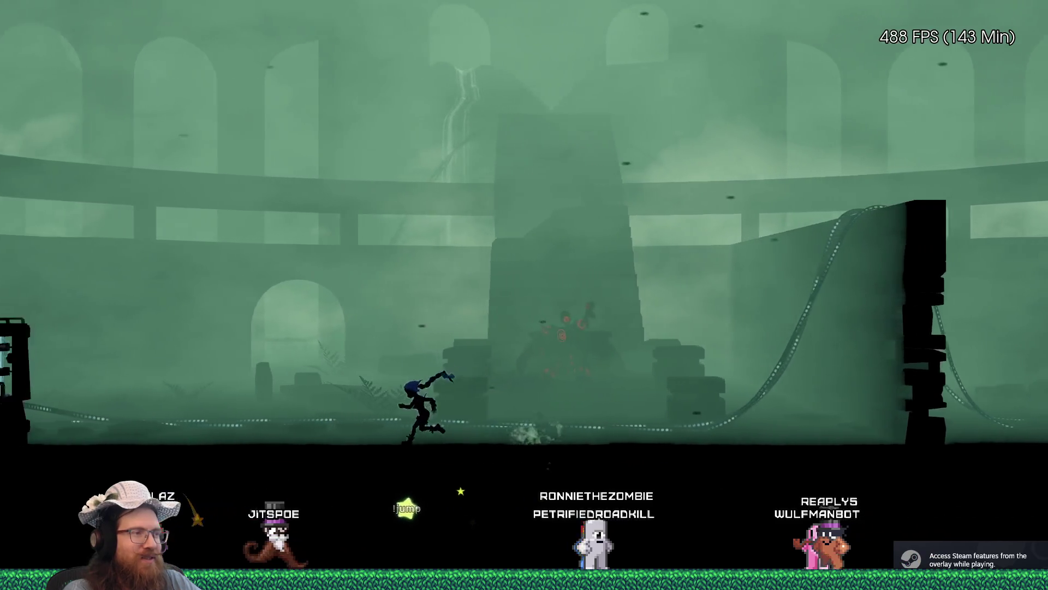
- Load the StartLevel_Graveyard level with the dev console's 'map' command
key(grave)
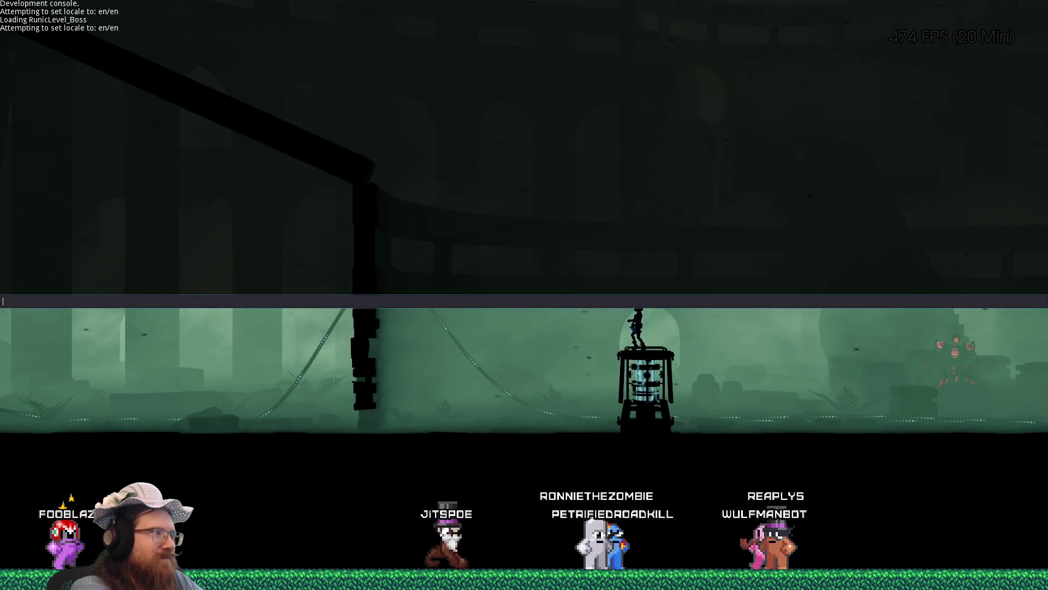
text(map StartLevel_Graveyard)
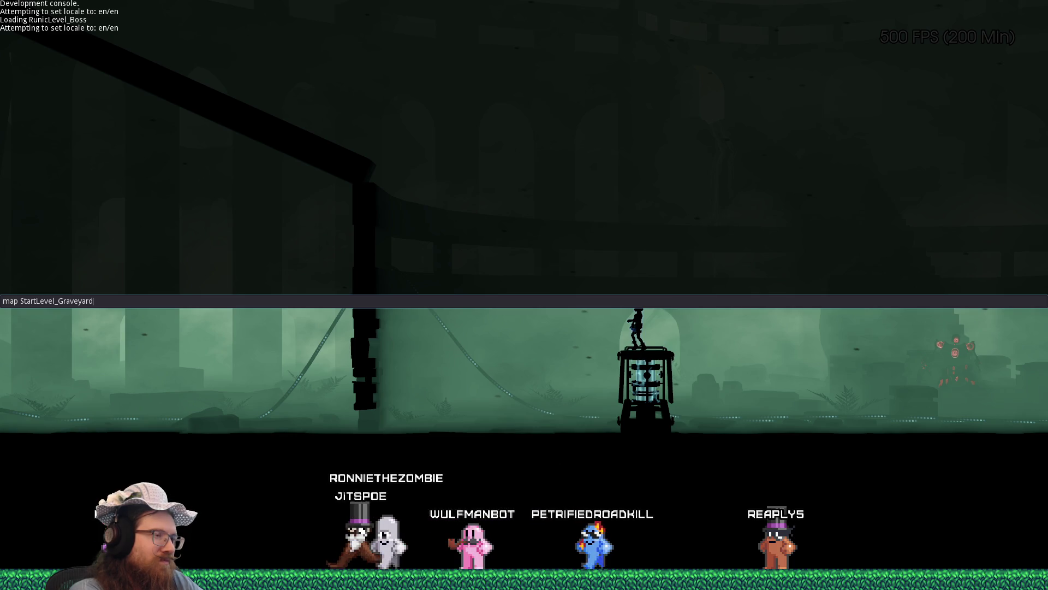
key(Return)
- Run the 'pickupweapon' console command and close the console
text(pick)
text(upweapon)
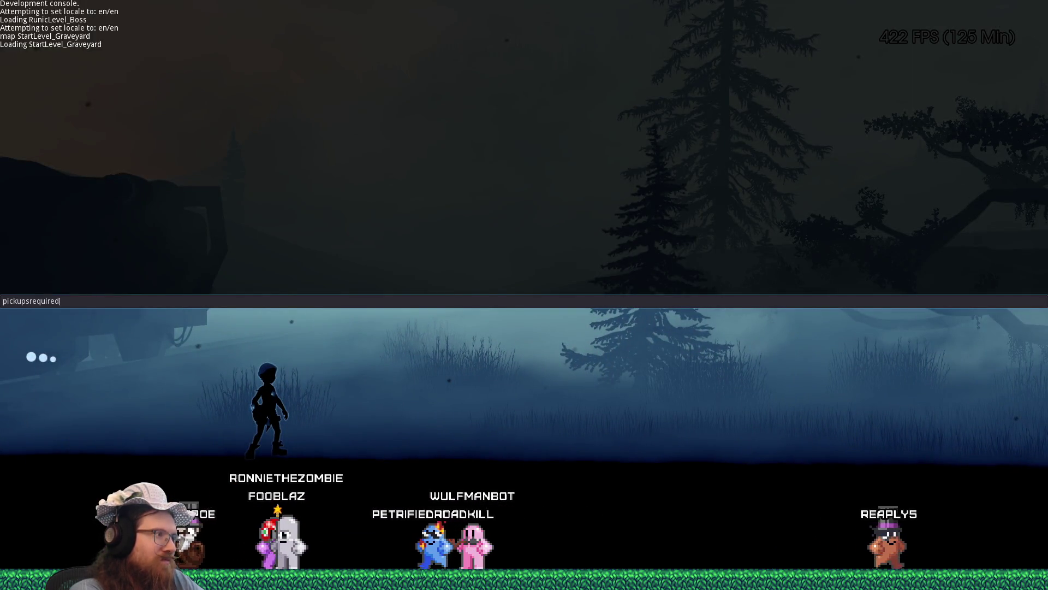
key(Return)
key(Escape)
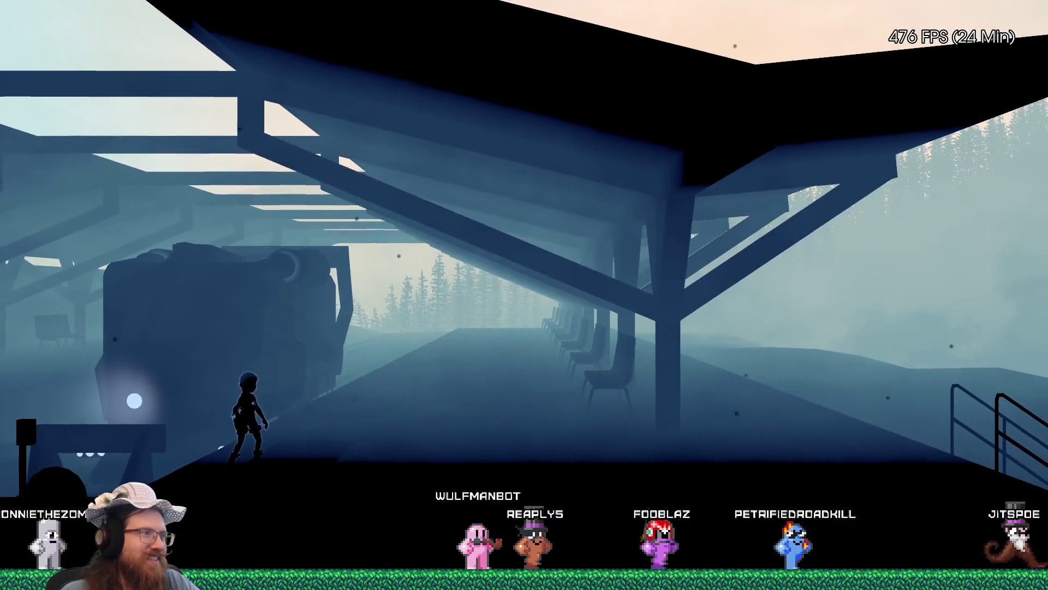
- Skip the current train-platform section with the 'skip' debug console command
key(grave)
text(skip)
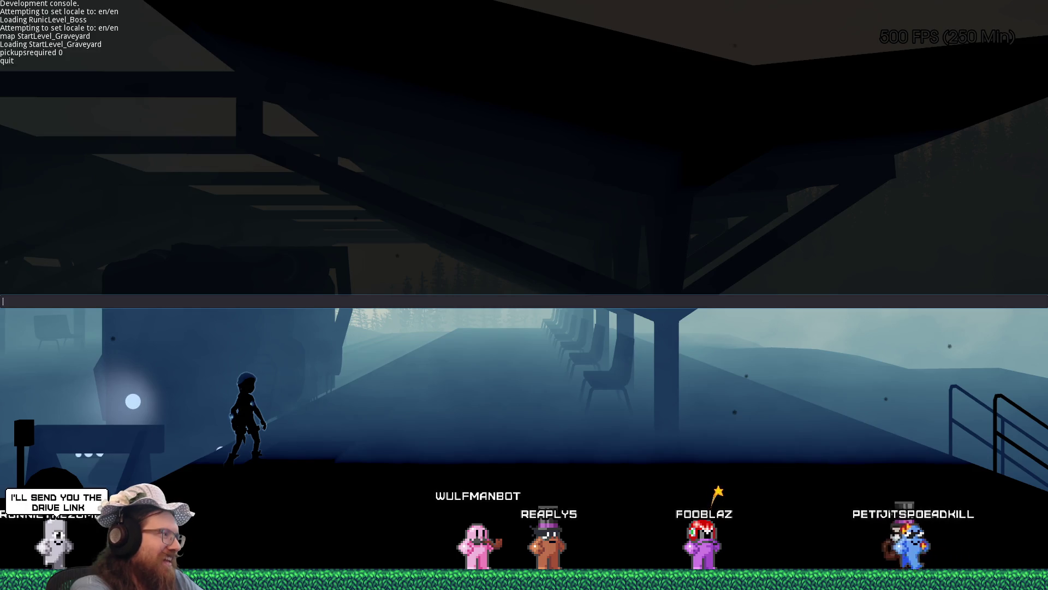
key(Return)
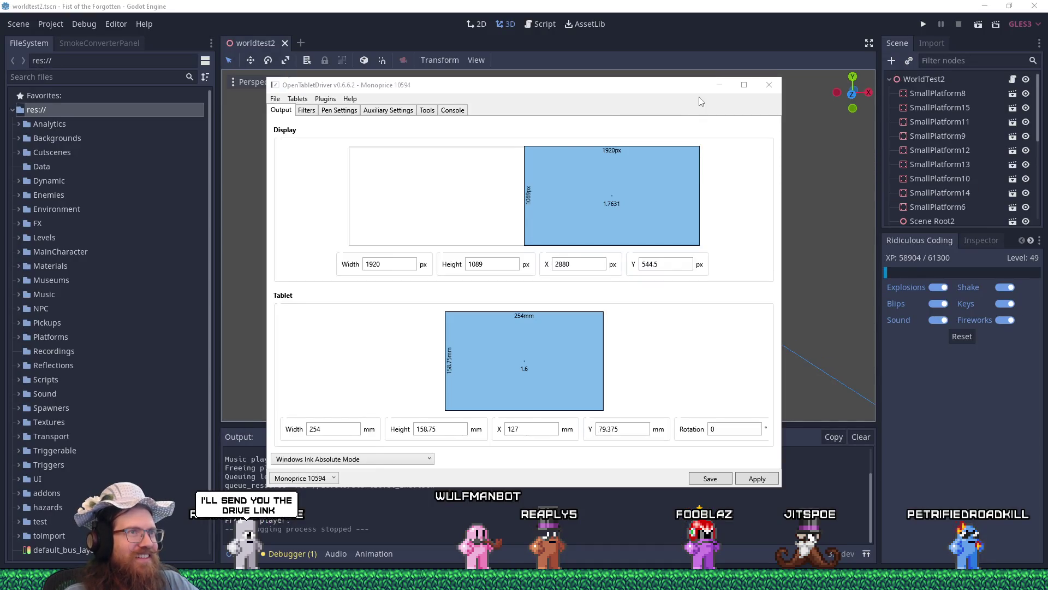
- Change the display height to 1080, apply it, and re-centre the area at X 2880, Y 540
mouse_move(696, 80)
mouse_down()
mouse_move(719, 106)
mouse_move(752, 116)
mouse_up()
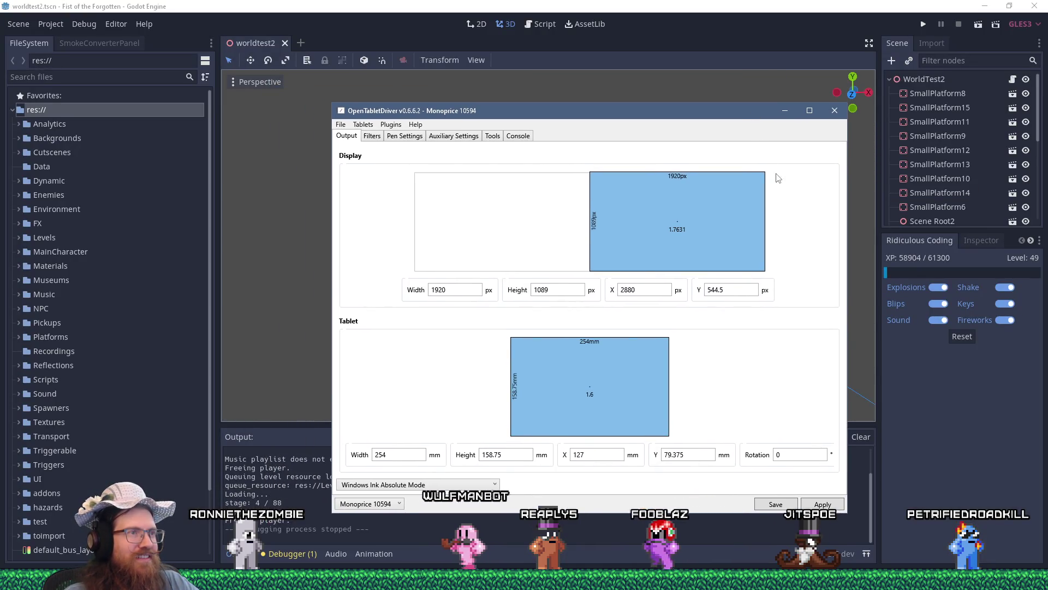
click(552, 292)
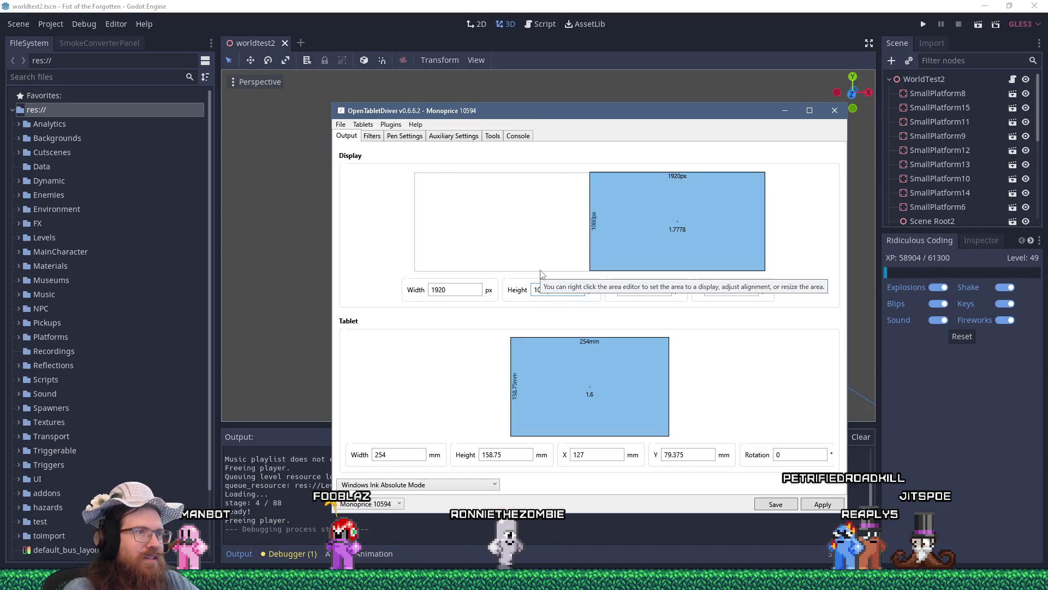
text(0)
mouse_move(656, 235)
mouse_down()
mouse_move(702, 234)
mouse_move(718, 273)
mouse_up()
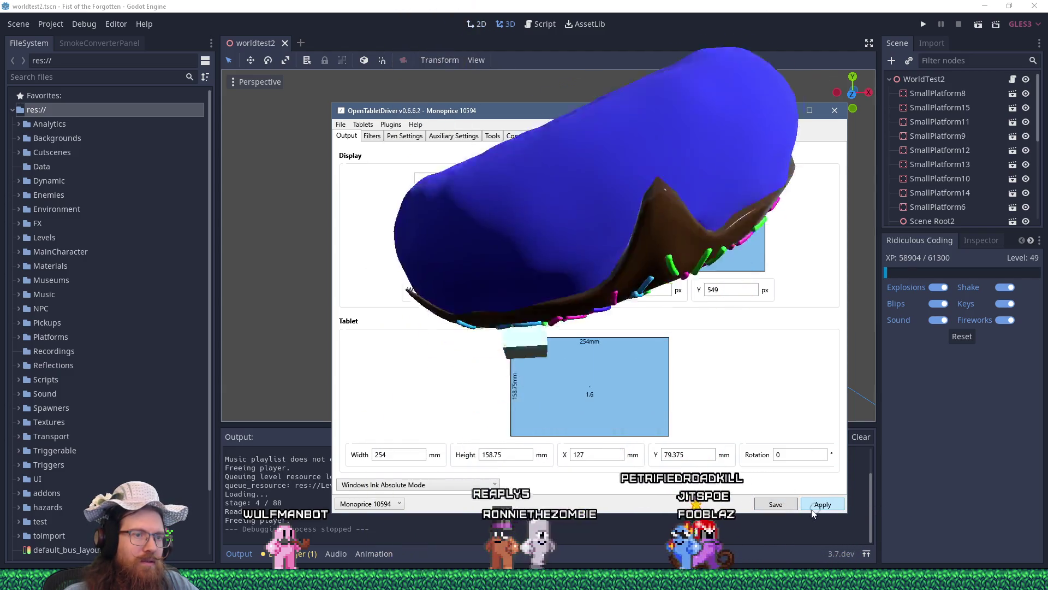
click(803, 509)
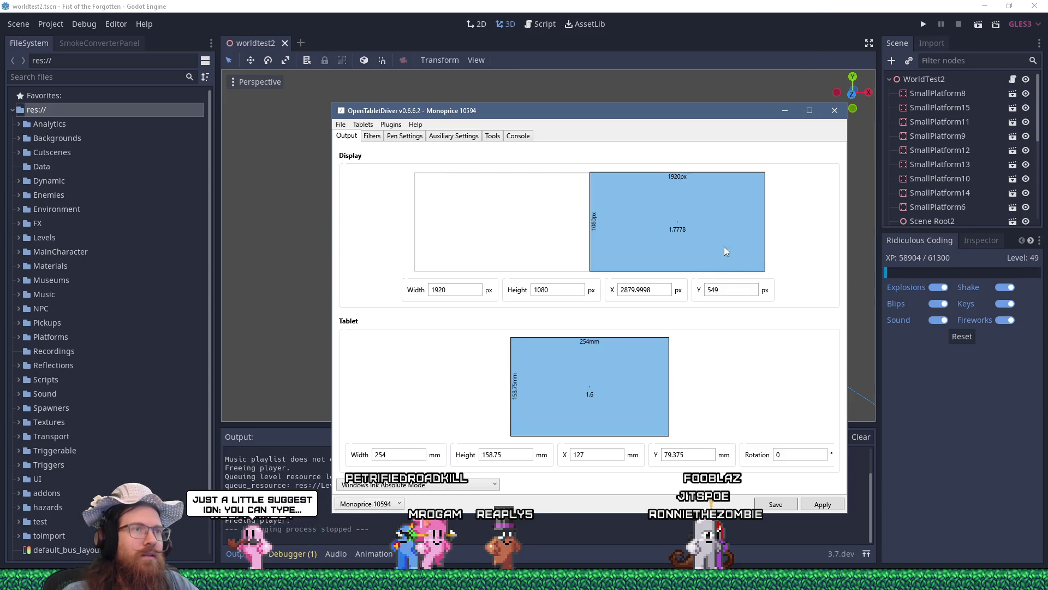
drag(724, 247, 728, 224)
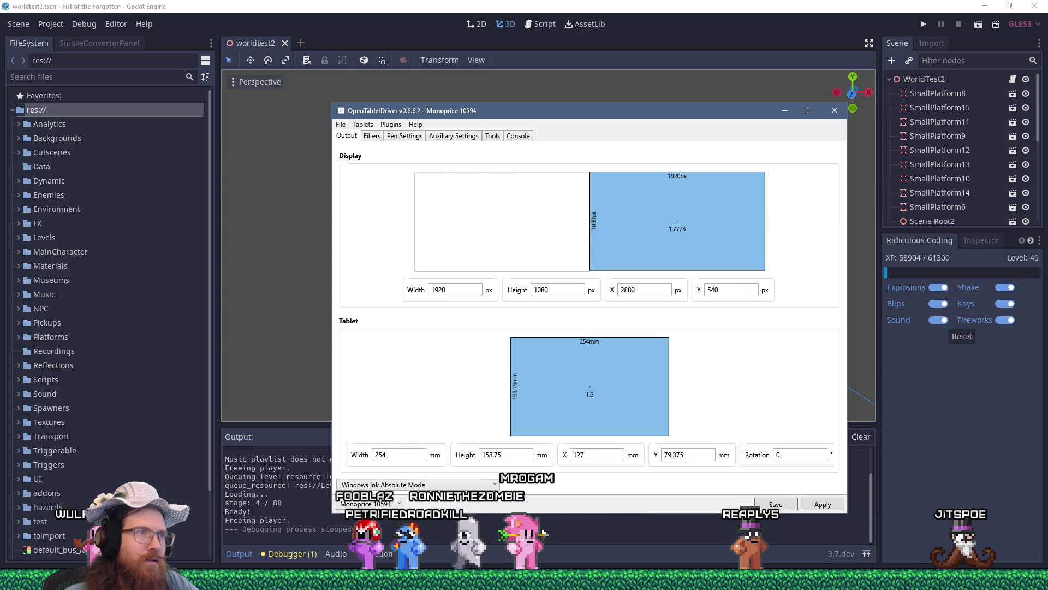
mouse_move(767, 585)
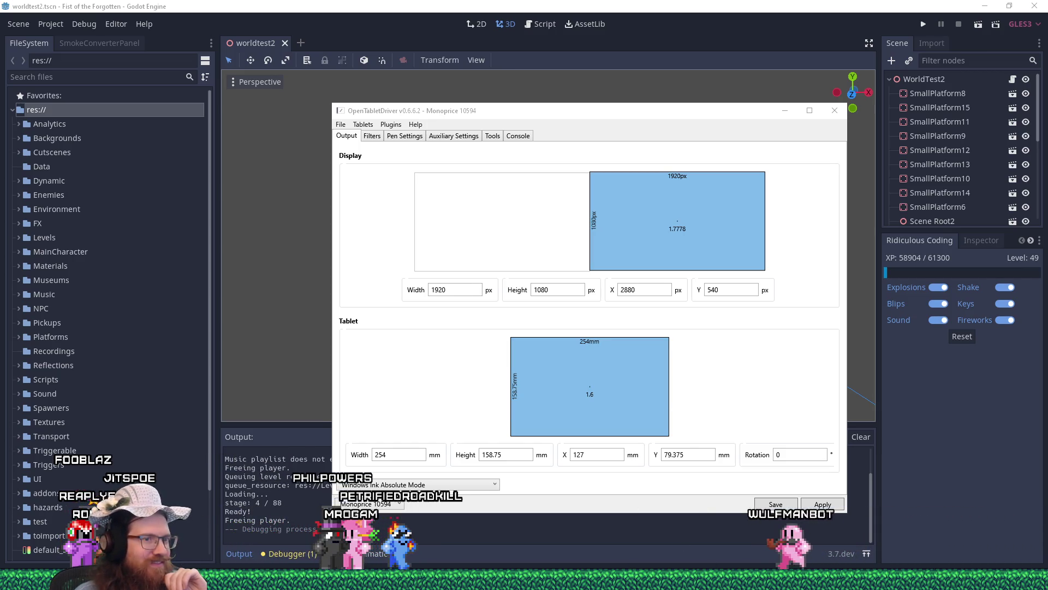
- Check the hidden taskbar apps, then bring OpenTabletDriver and finally Firefox to the front
click(892, 579)
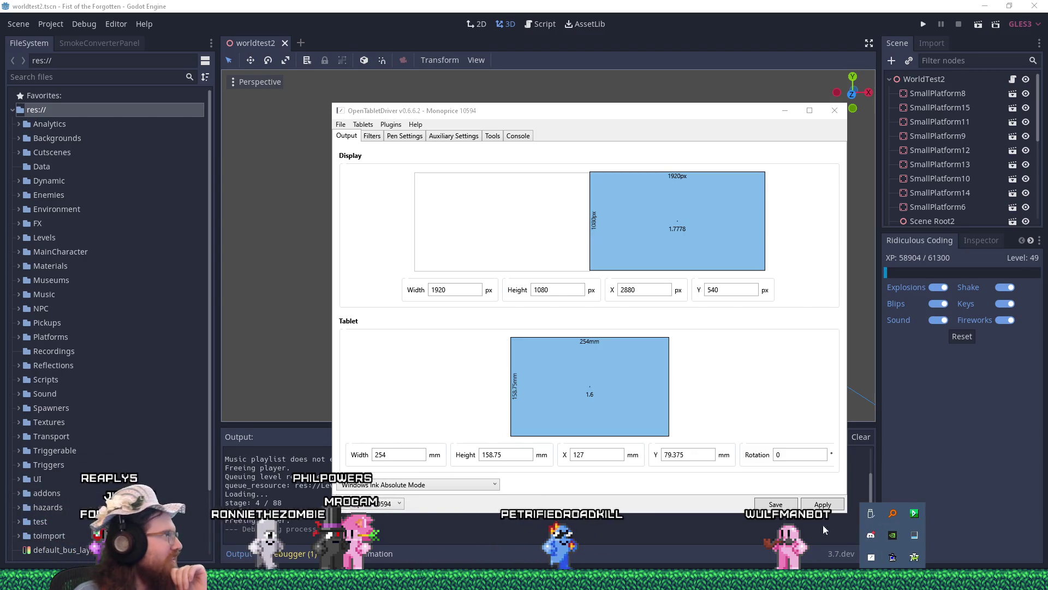
click(872, 536)
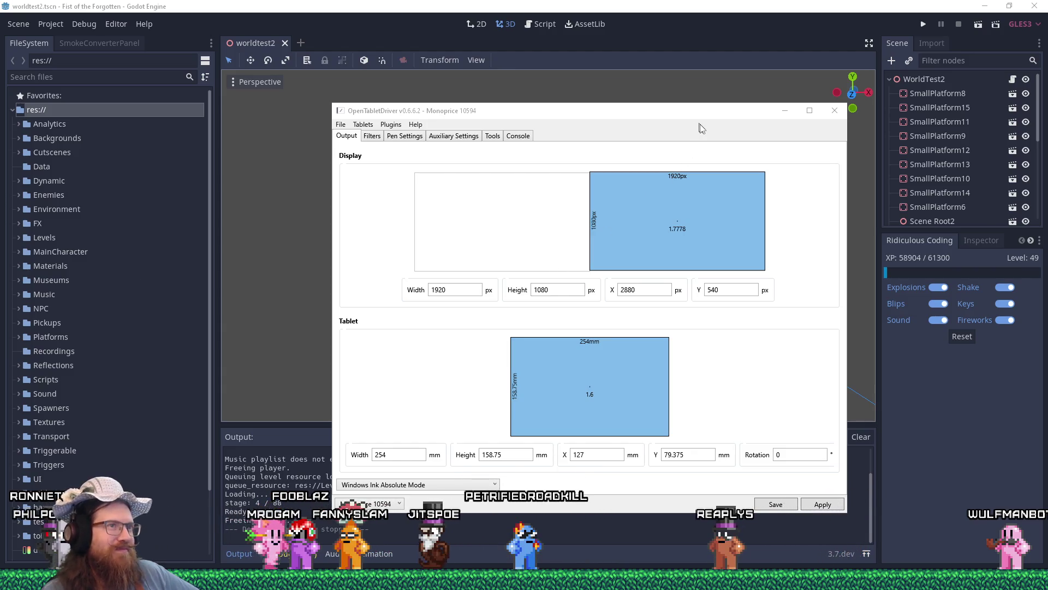
click(725, 124)
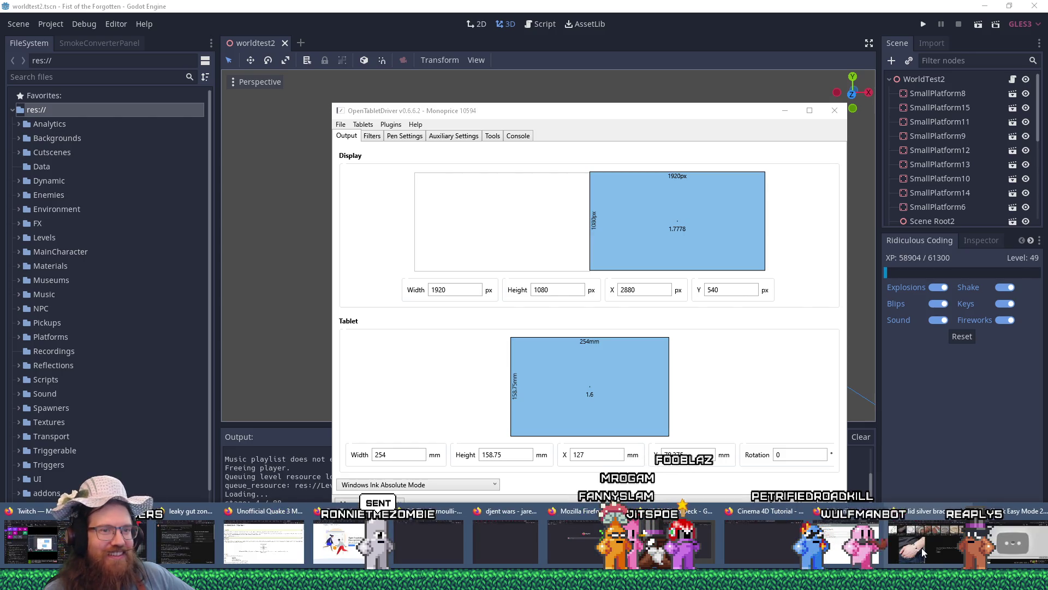
click(922, 548)
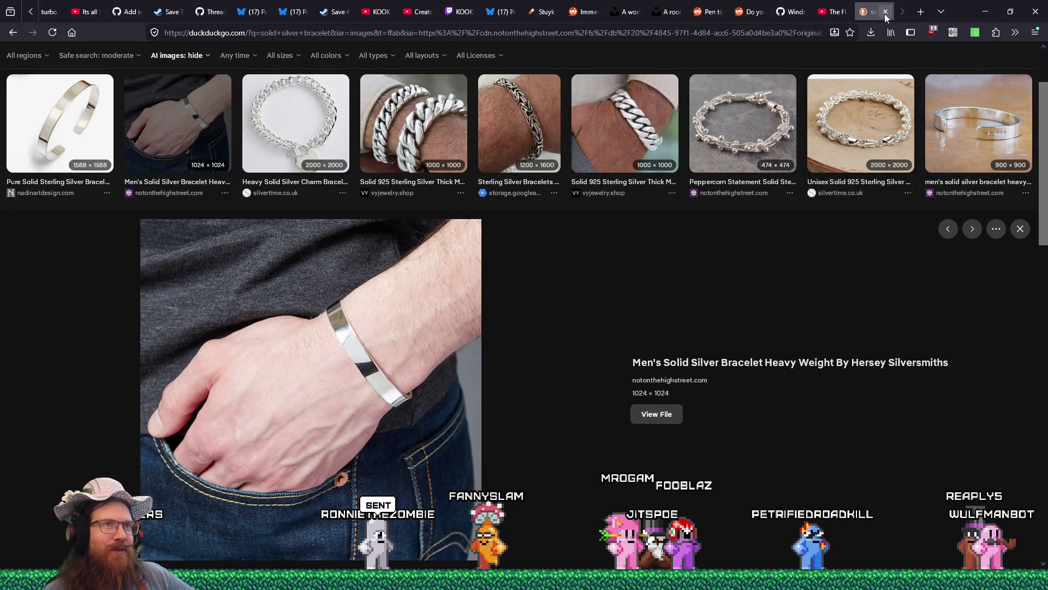
- Close the bracelet image search tab, move the Drive tab left, and select the devlog mp4
click(884, 12)
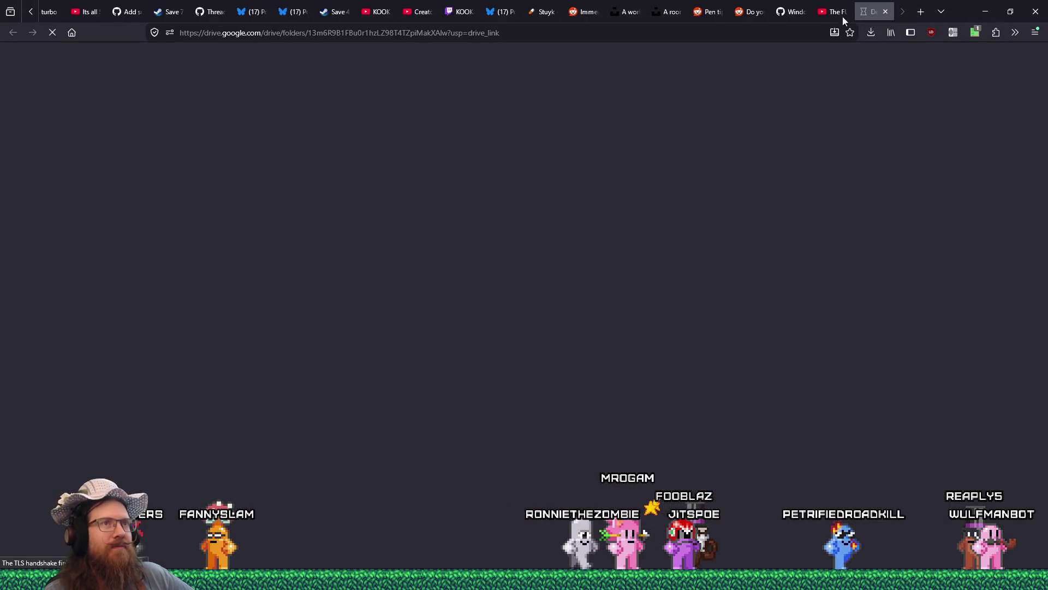
drag(865, 12, 817, 13)
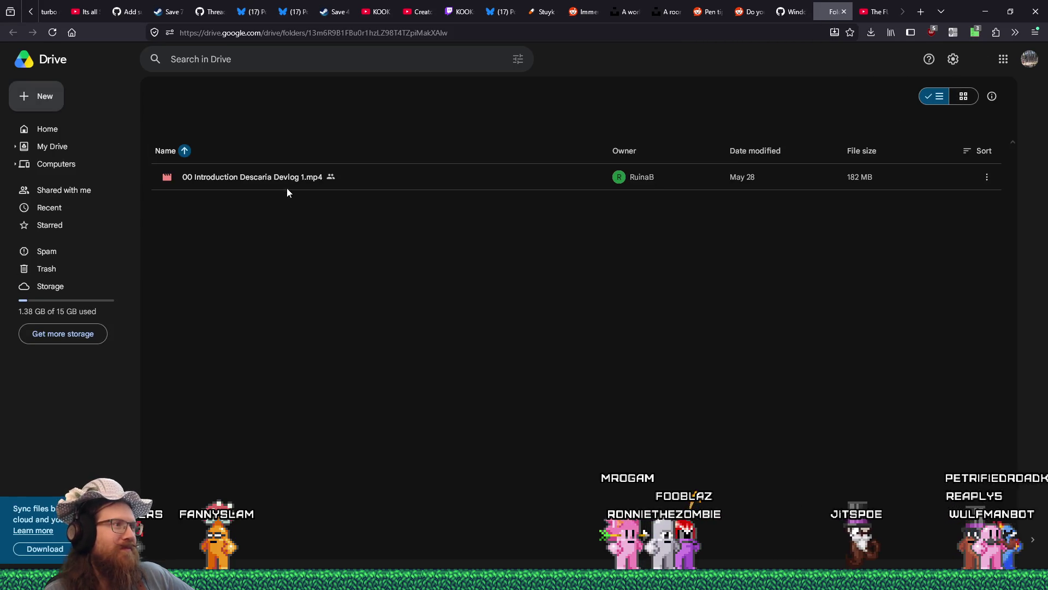
click(279, 177)
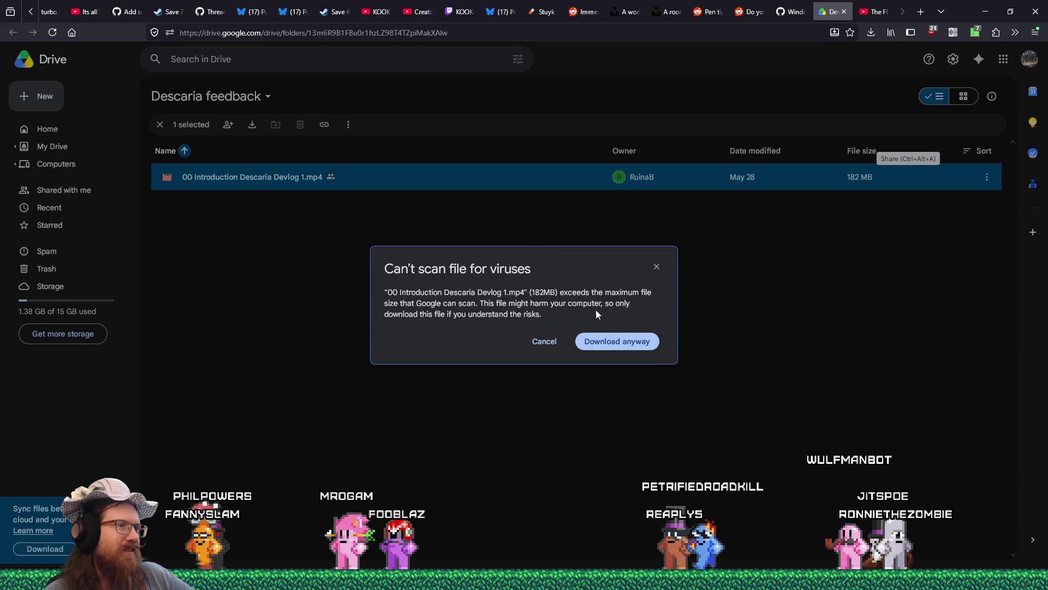
- Download the 182 MB devlog video anyway and save it into E: Downloads\Misc
click(616, 348)
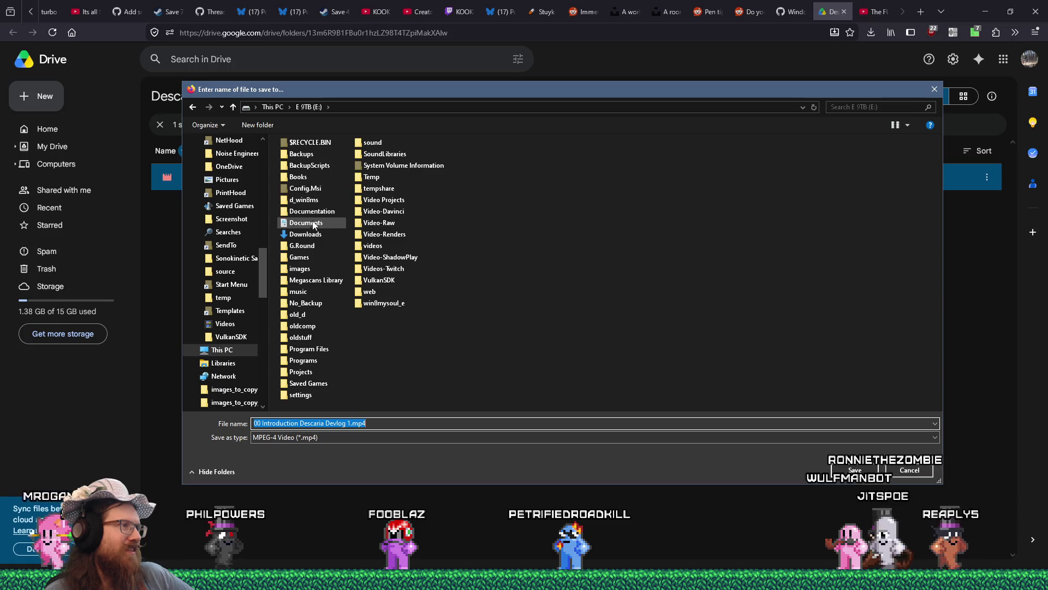
double_click(311, 235)
double_click(297, 268)
click(860, 470)
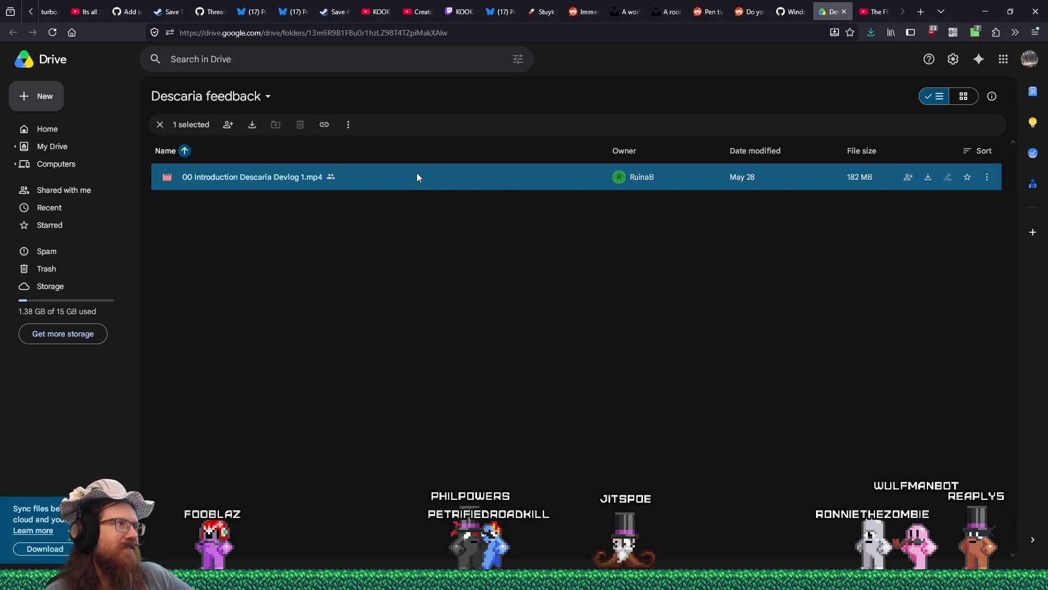
right_click(234, 181)
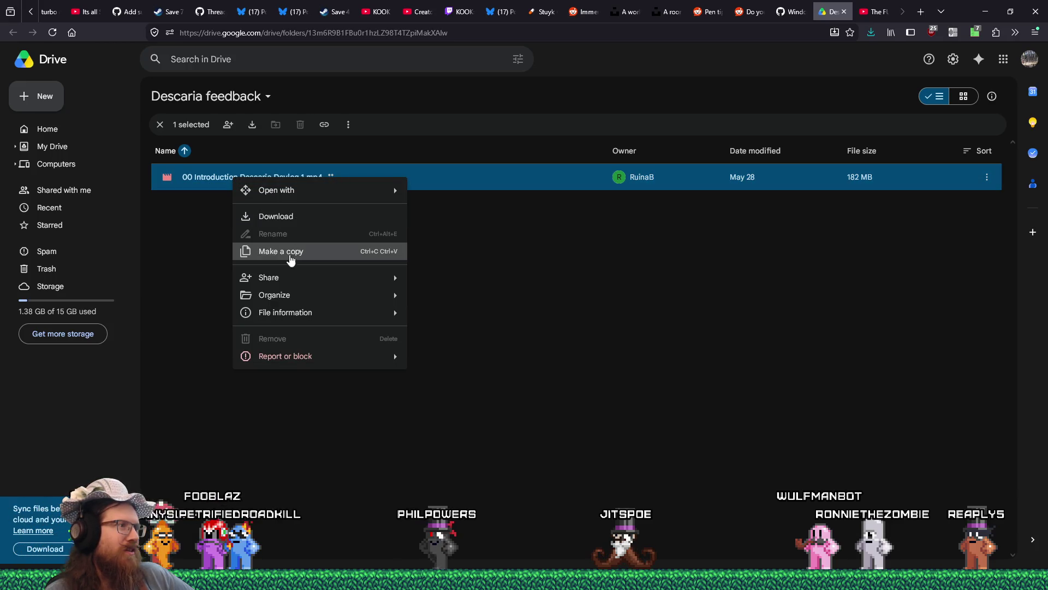
click(214, 323)
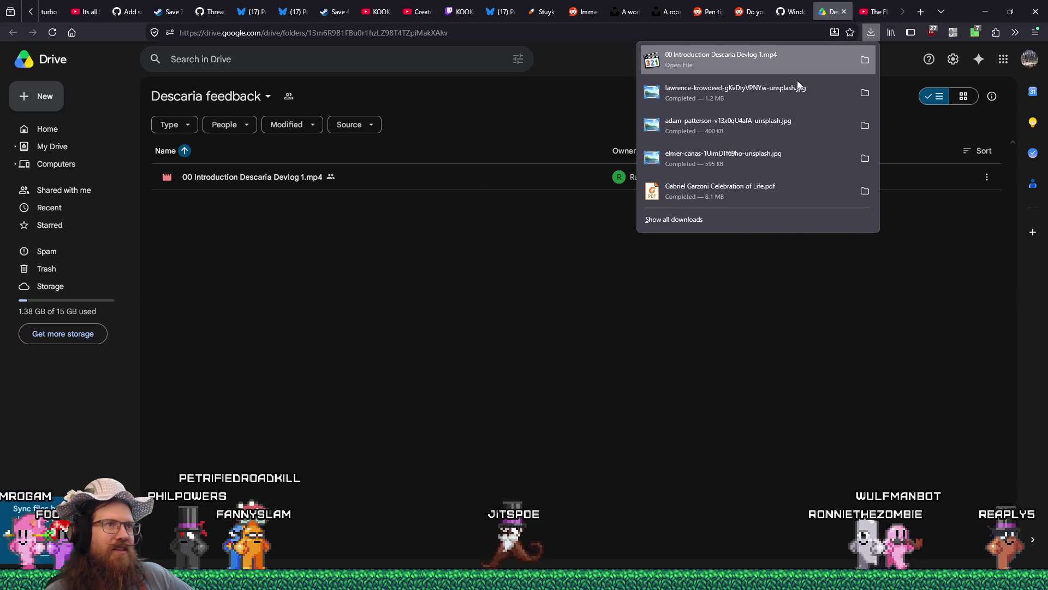
- Open the downloaded devlog video, raise the volume to 87%, and play it fullscreen
click(787, 70)
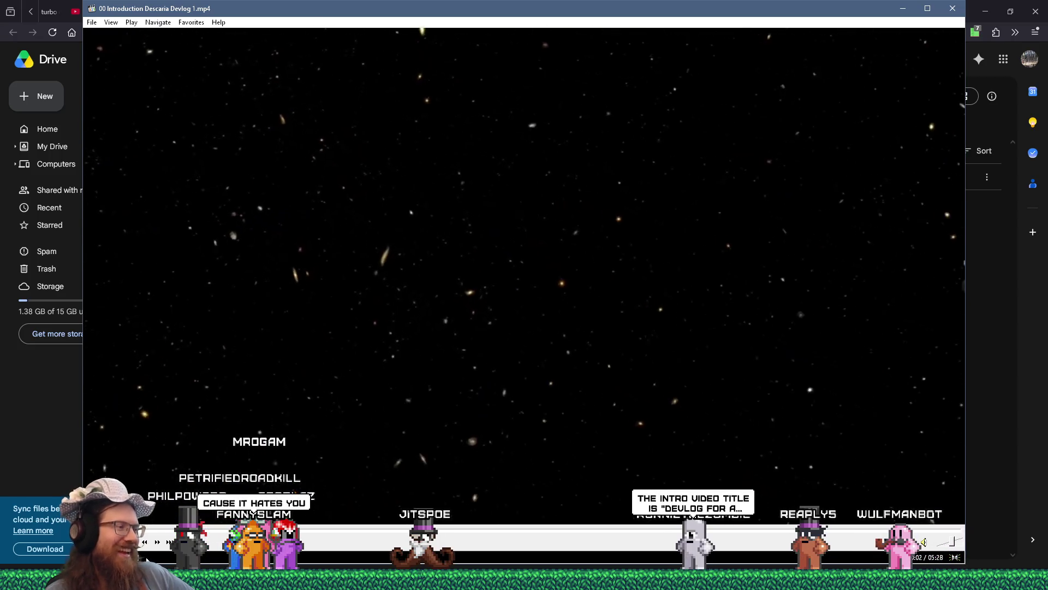
click(959, 543)
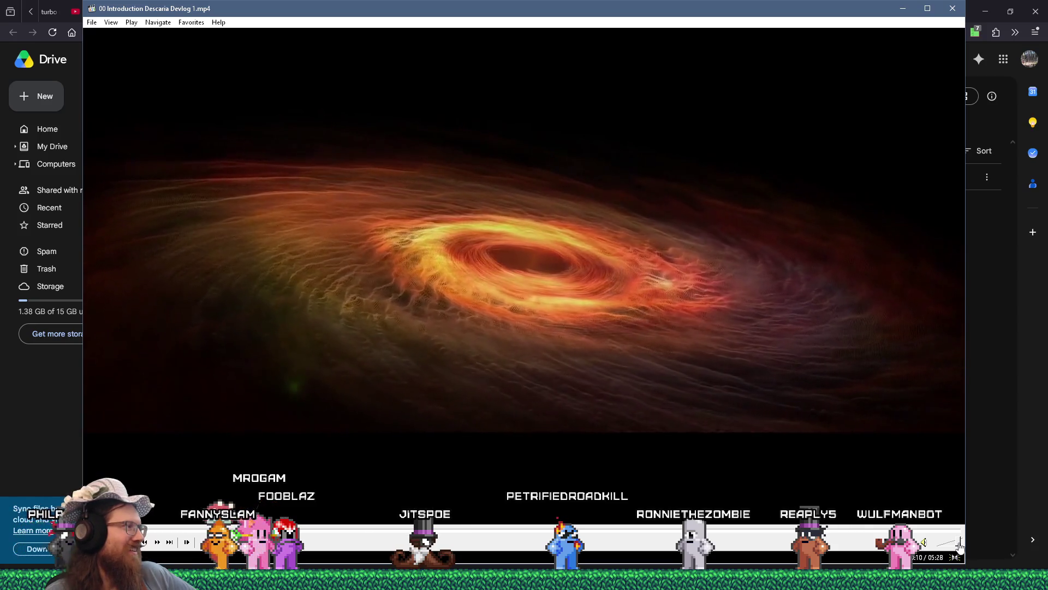
double_click(924, 485)
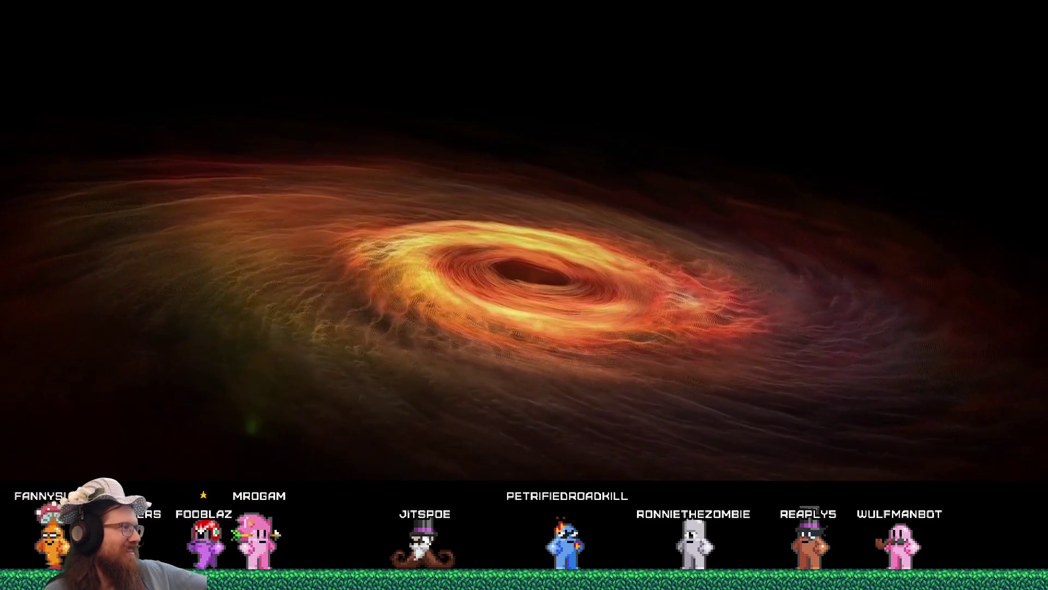
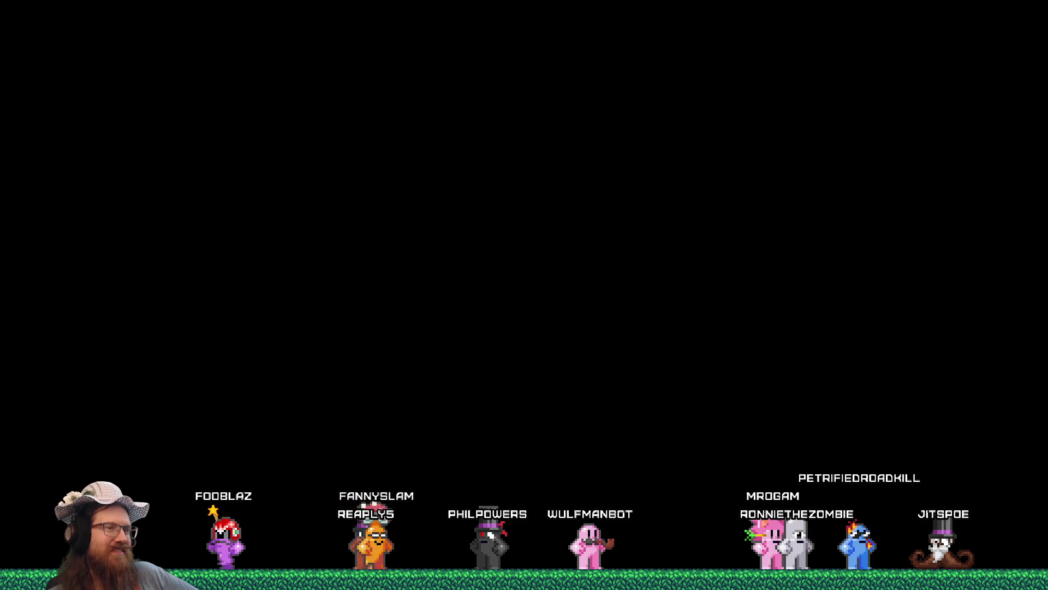
- Exit fullscreen, close the Descaria devlog video player, and close the Google Drive tab
key(Escape)
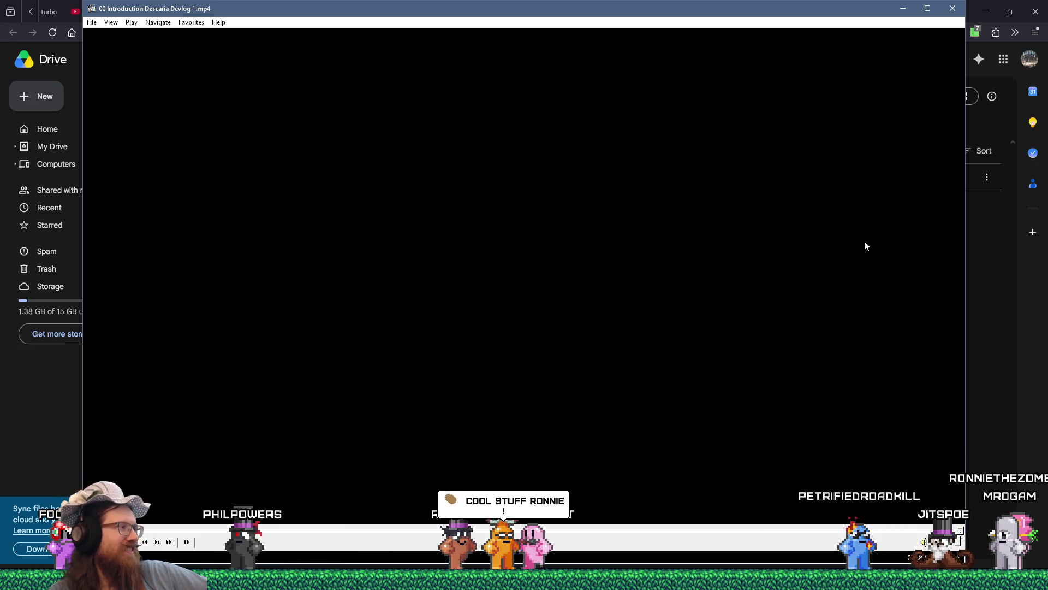
click(952, 10)
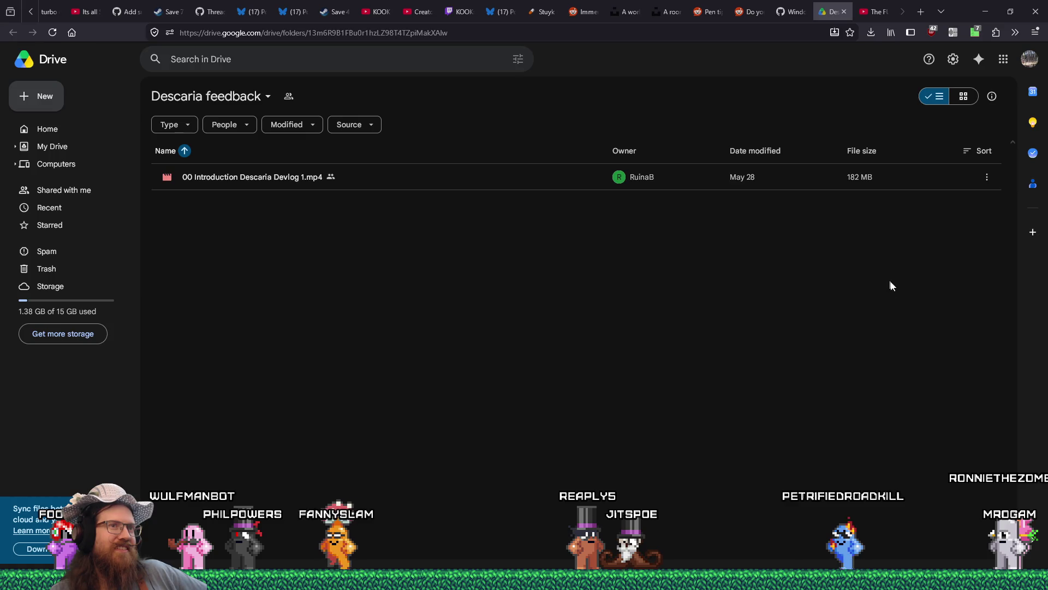
click(842, 12)
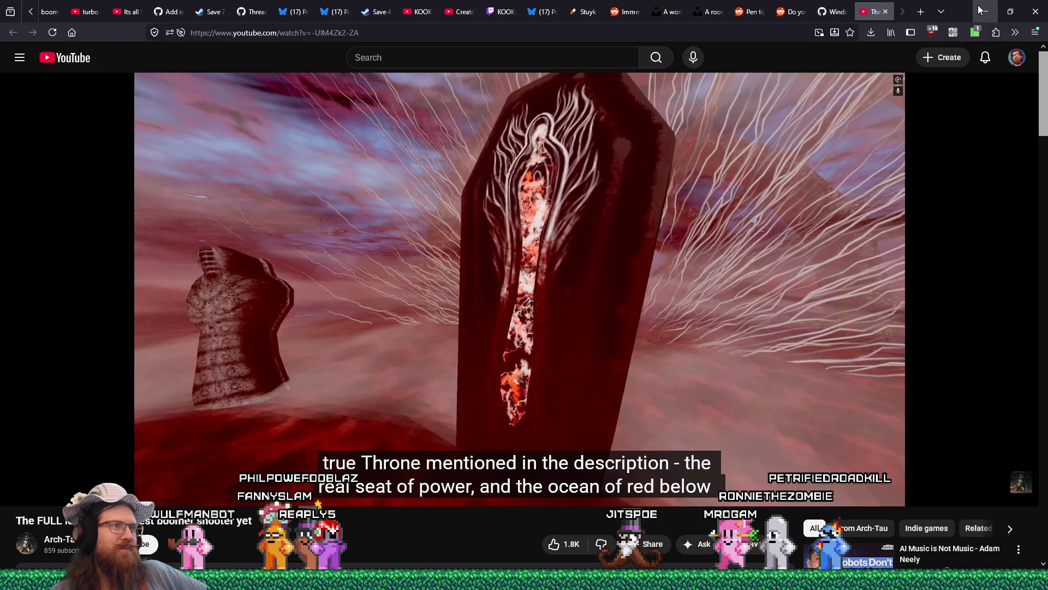
- Minimize Firefox to reveal the OpenTabletDriver settings window over Godot
click(980, 10)
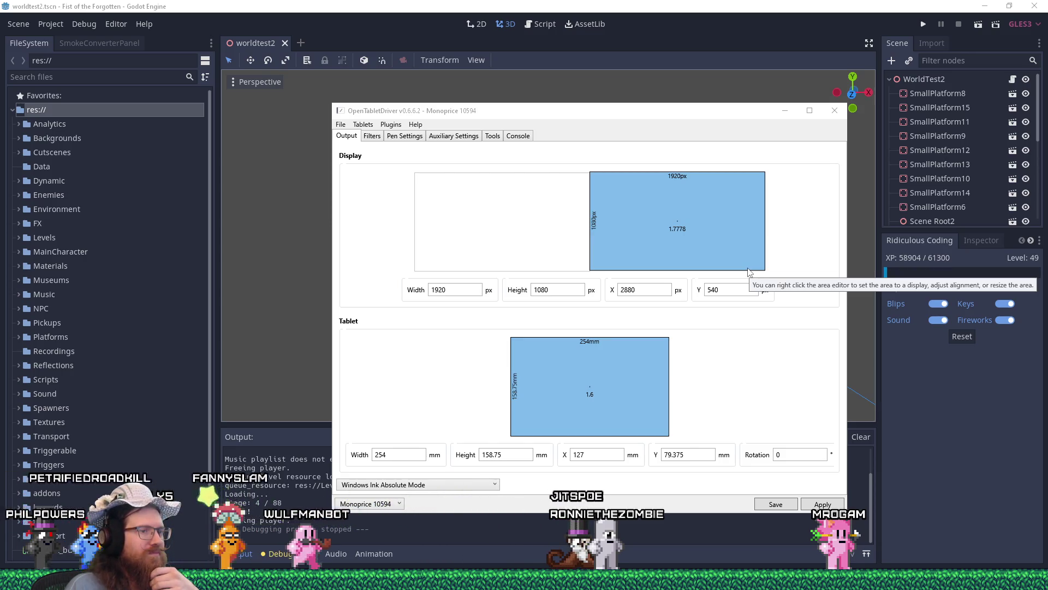
- Move the OpenTabletDriver window slightly right, then open and close a blank Firefox tab
mouse_move(721, 112)
mouse_down()
mouse_move(746, 121)
mouse_move(864, 104)
mouse_up()
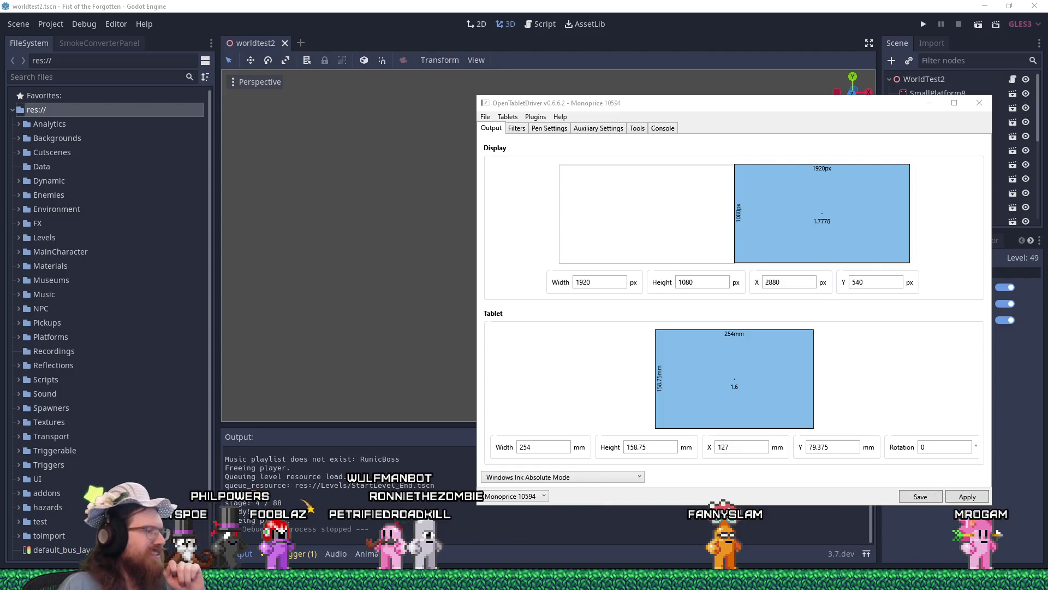
mouse_move(524, 587)
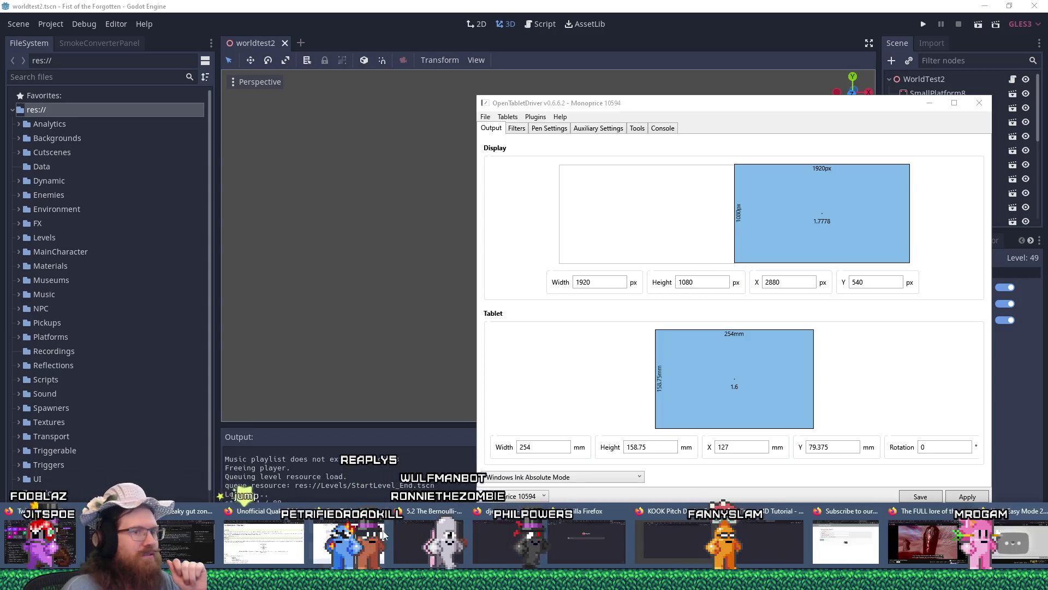
click(931, 542)
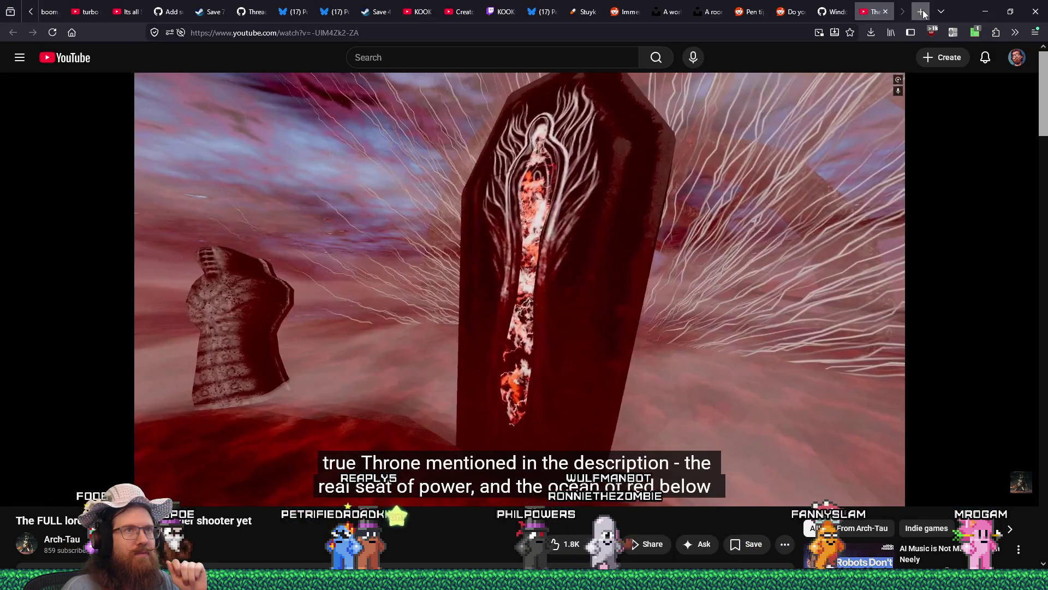
click(887, 12)
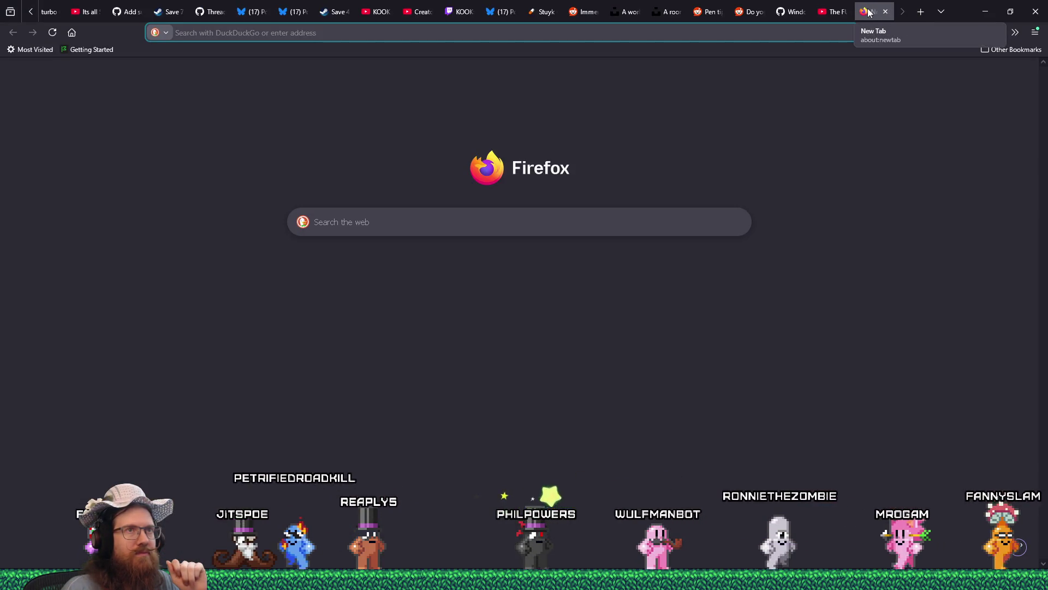
click(886, 11)
- Minimize Firefox and open the OpenTabletDriver-0.6.6.2_win-x64 folder from Explorer's taskbar jump list
click(981, 15)
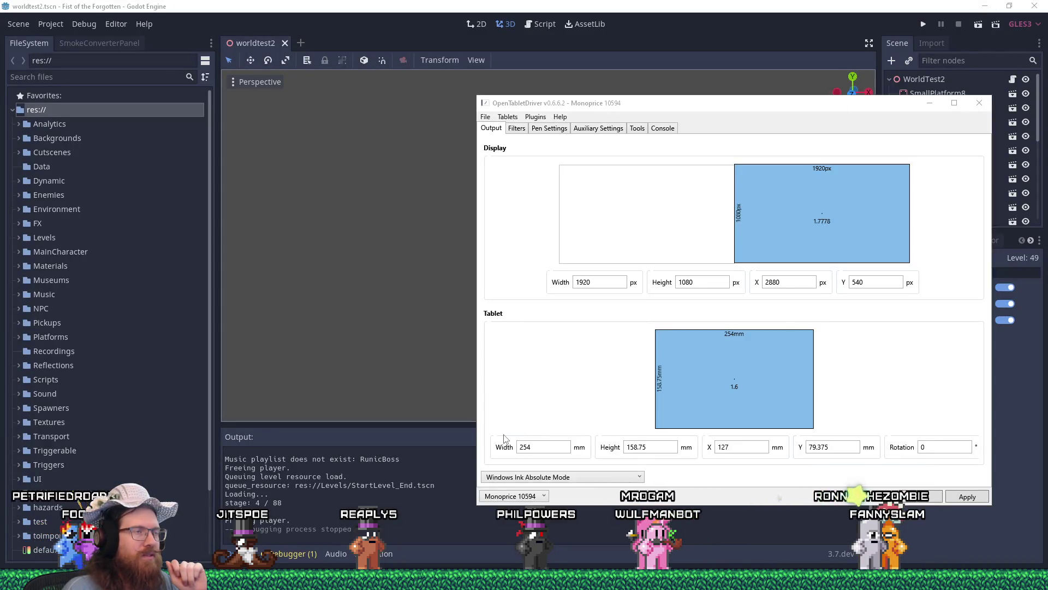
right_click(122, 579)
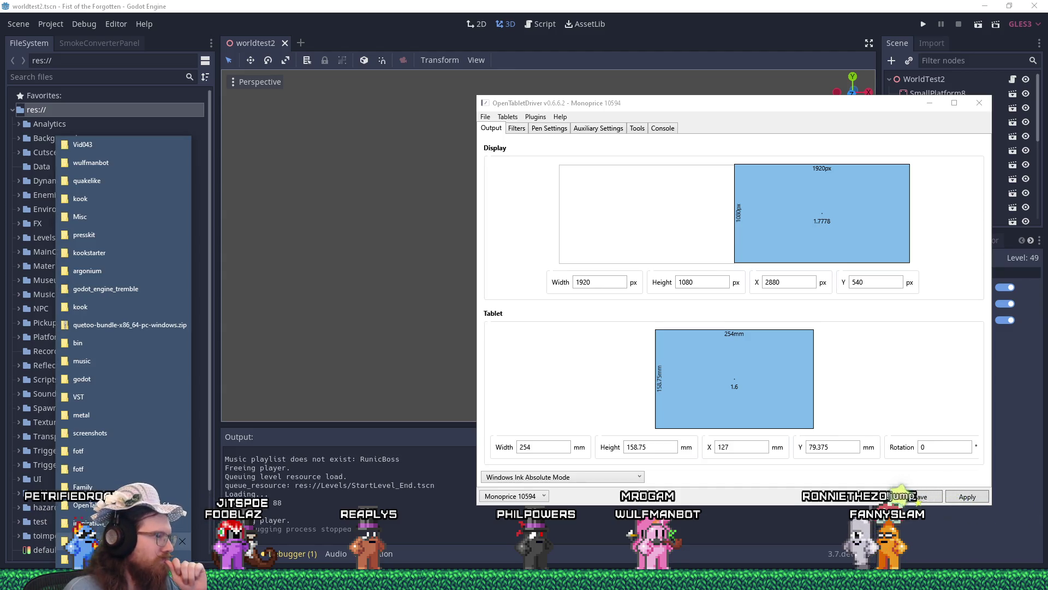
click(123, 578)
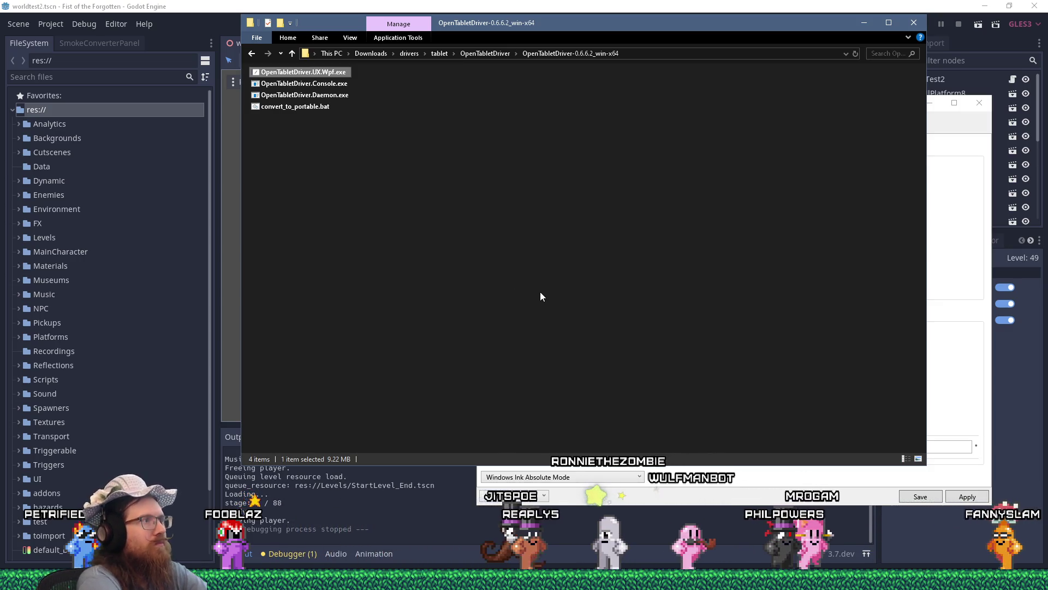
- Create a new folder named OpenTabletDriver in E:\Programs
key(super+r)
key(Escape)
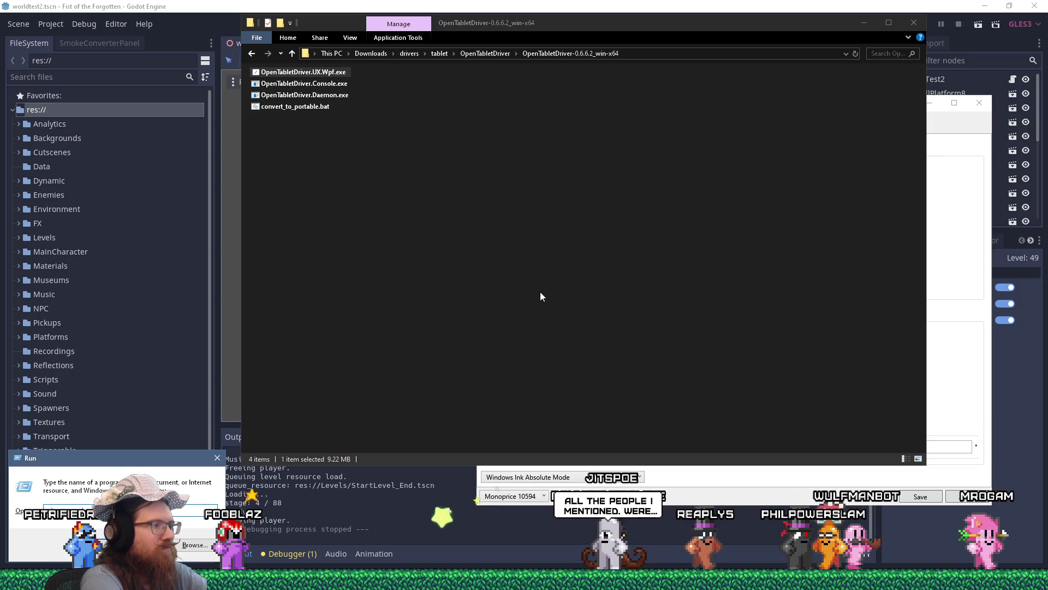
key(Return)
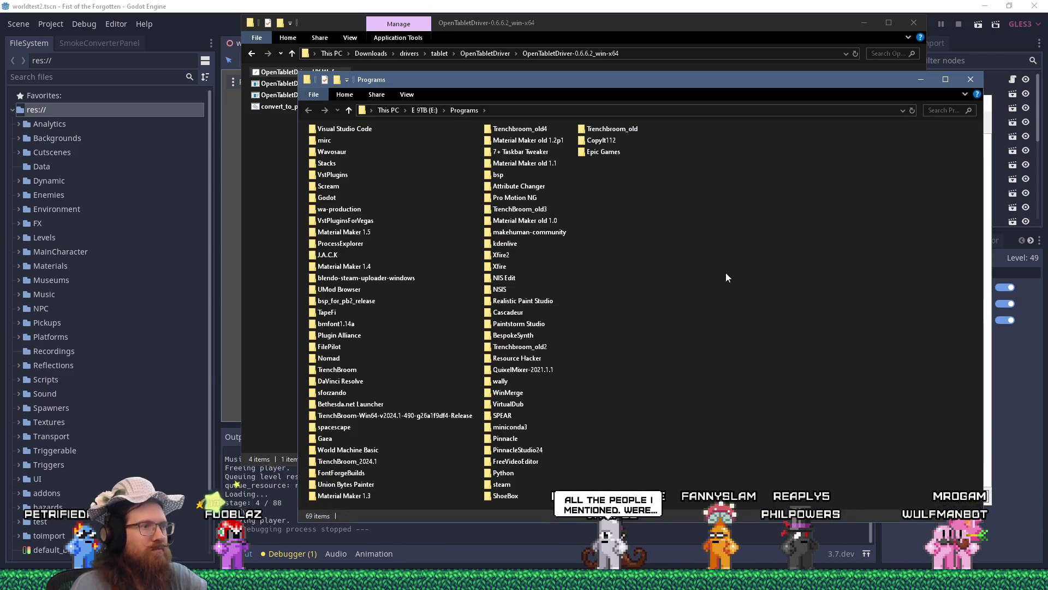
right_click(726, 273)
mouse_move(764, 507)
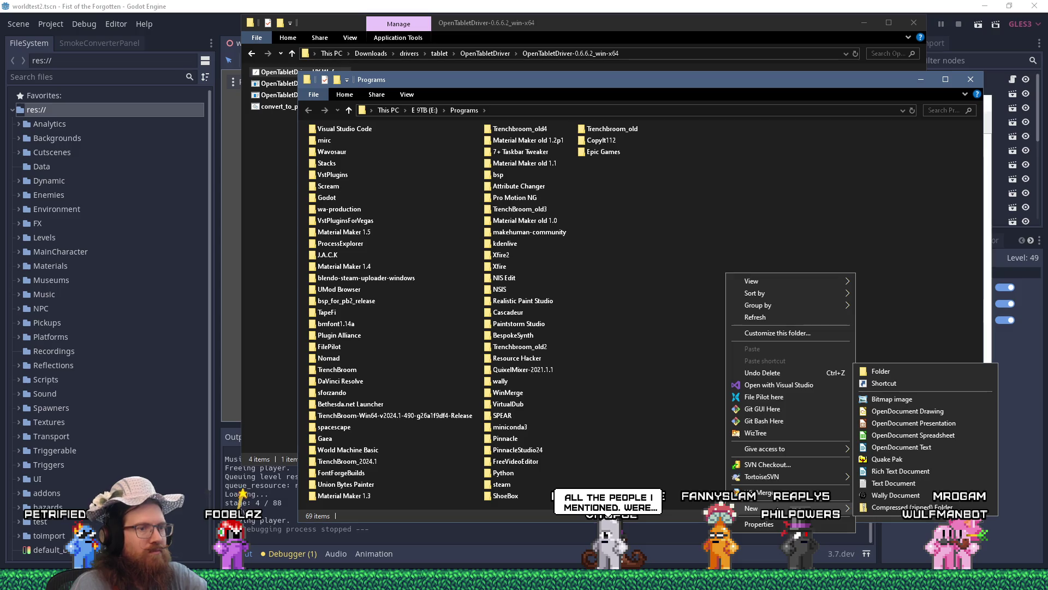
click(901, 370)
text(OpenTabletDriver)
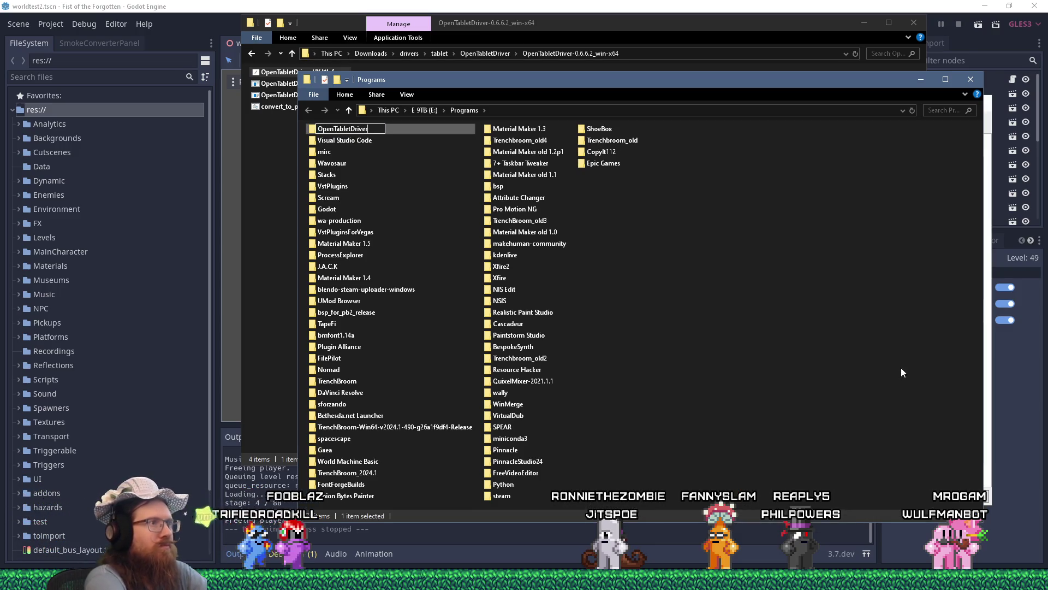
key(Return)
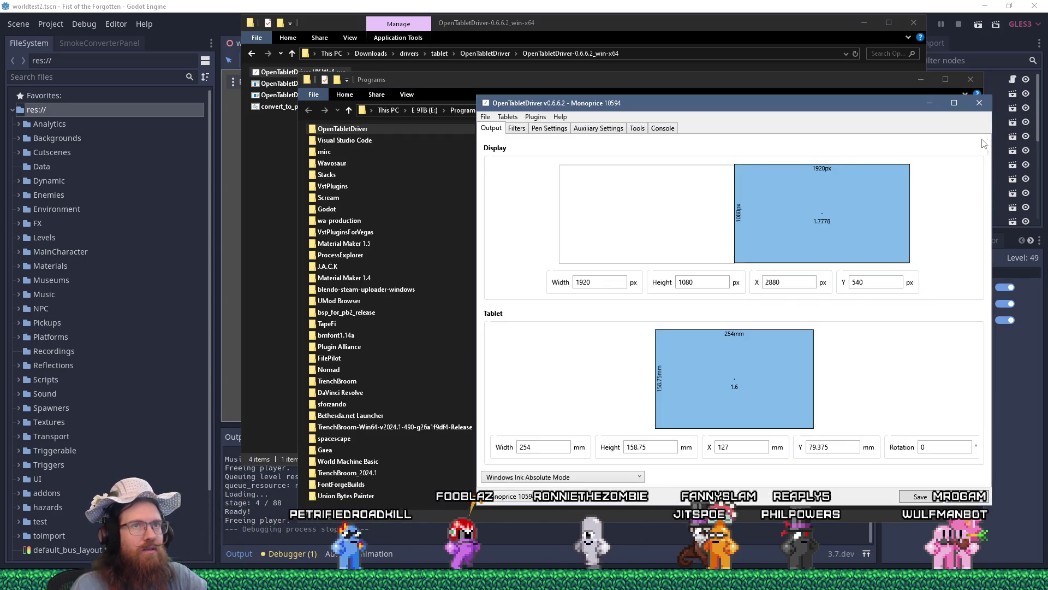
- Copy the four driver files into the new OpenTabletDriver folder and select OpenTabletDriver.UX.Wpf.exe
click(979, 102)
drag(263, 148, 270, 72)
right_click(270, 71)
click(310, 276)
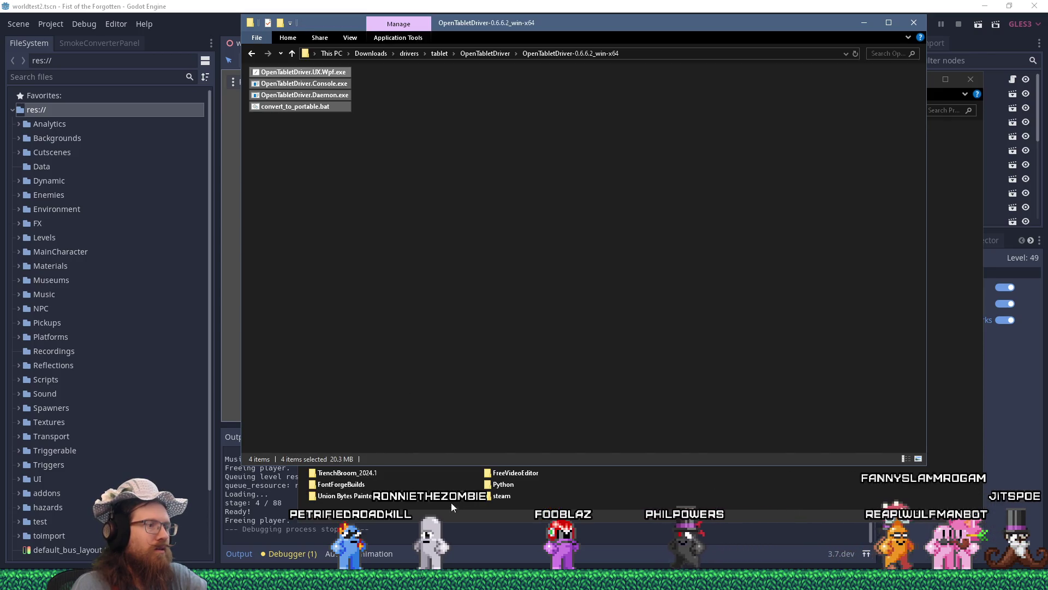
click(451, 500)
double_click(405, 254)
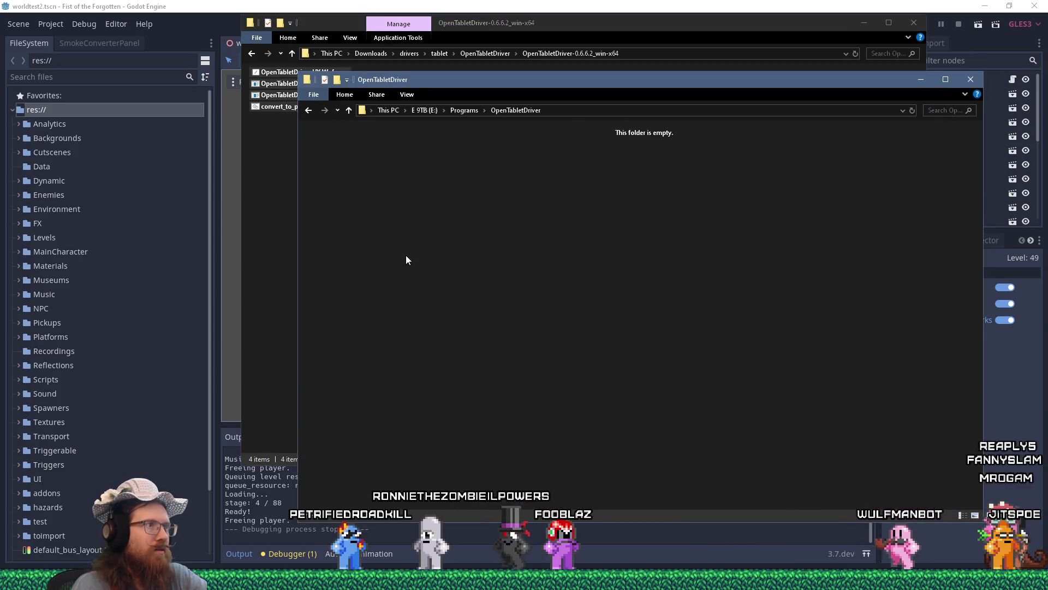
right_click(405, 254)
click(445, 328)
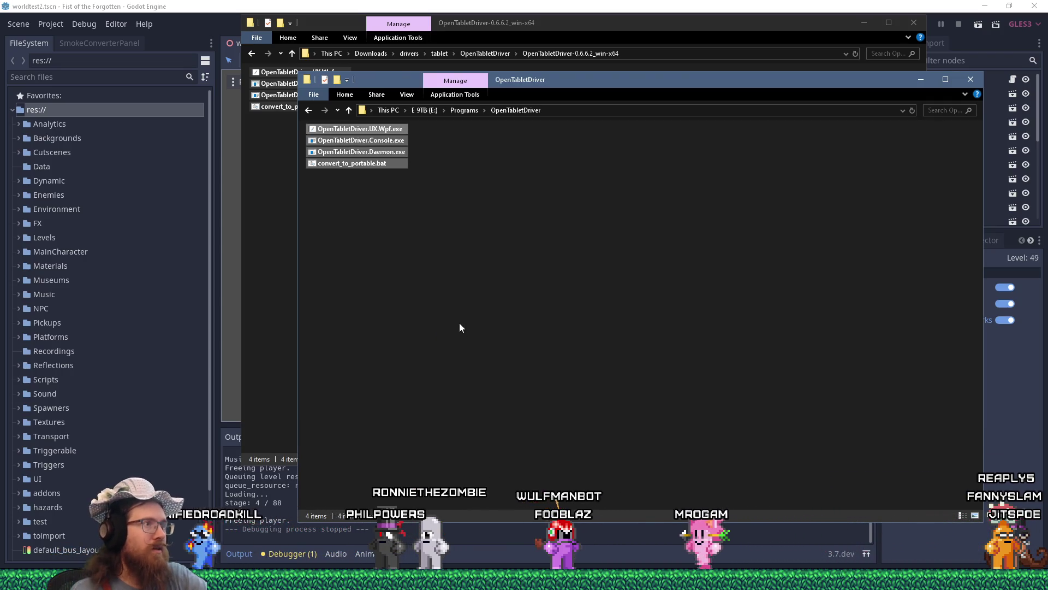
click(395, 130)
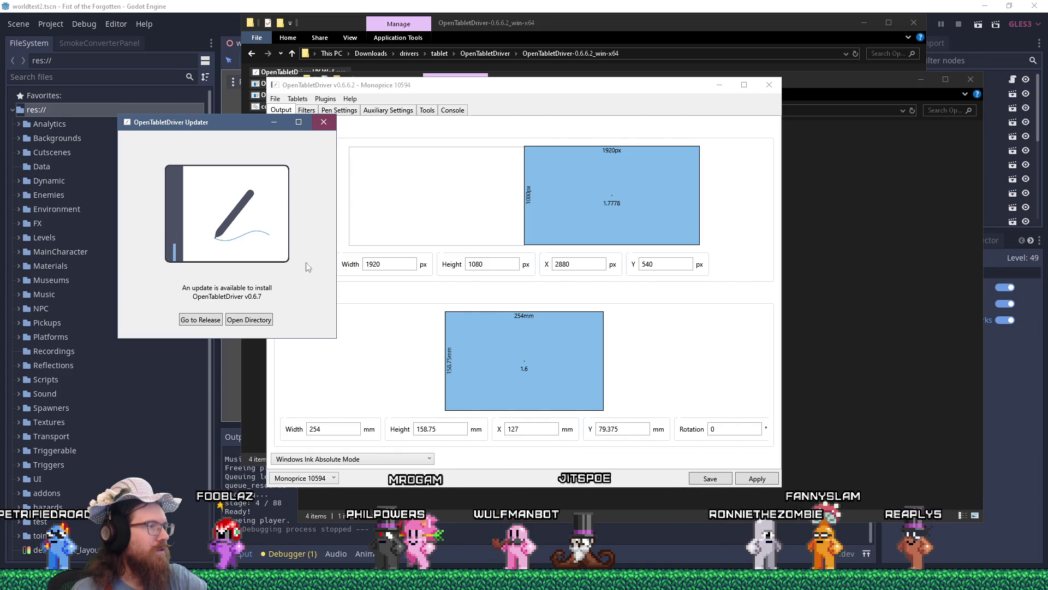
- Dismiss the OpenTabletDriver update notice and switch to Krita showing framed_photos_atlas.png
click(263, 324)
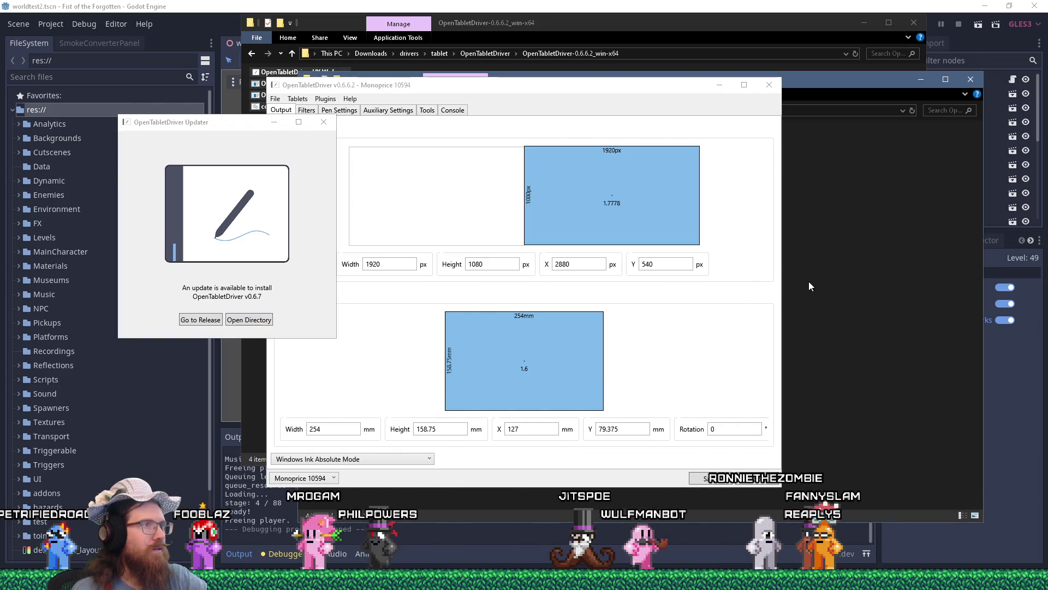
click(324, 122)
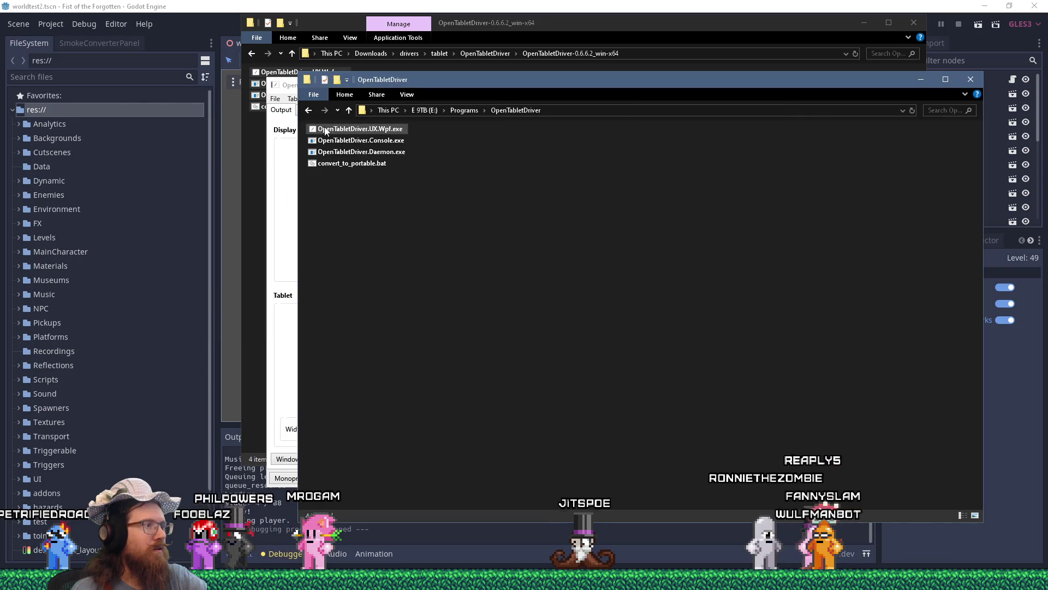
click(275, 91)
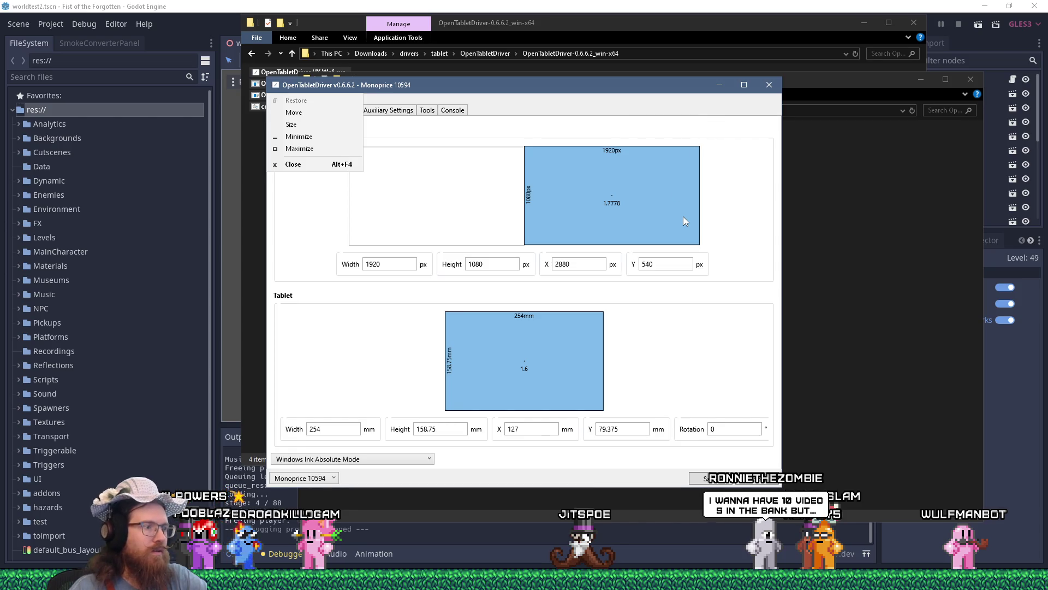
key(alt+Tab)
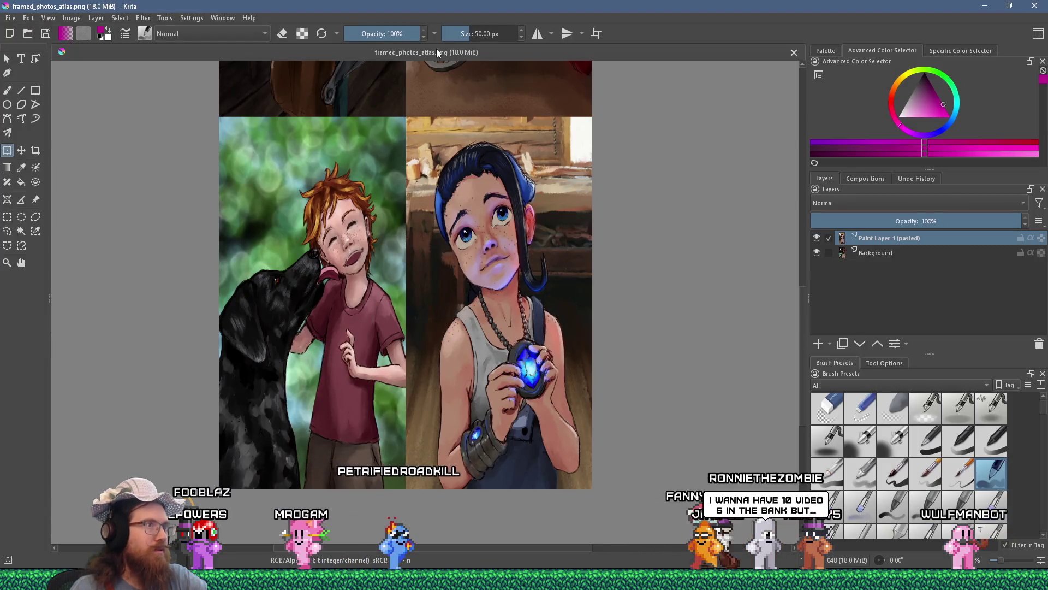
- Close framed_photos_atlas.png and create a new 1024×1024 canvas
click(794, 52)
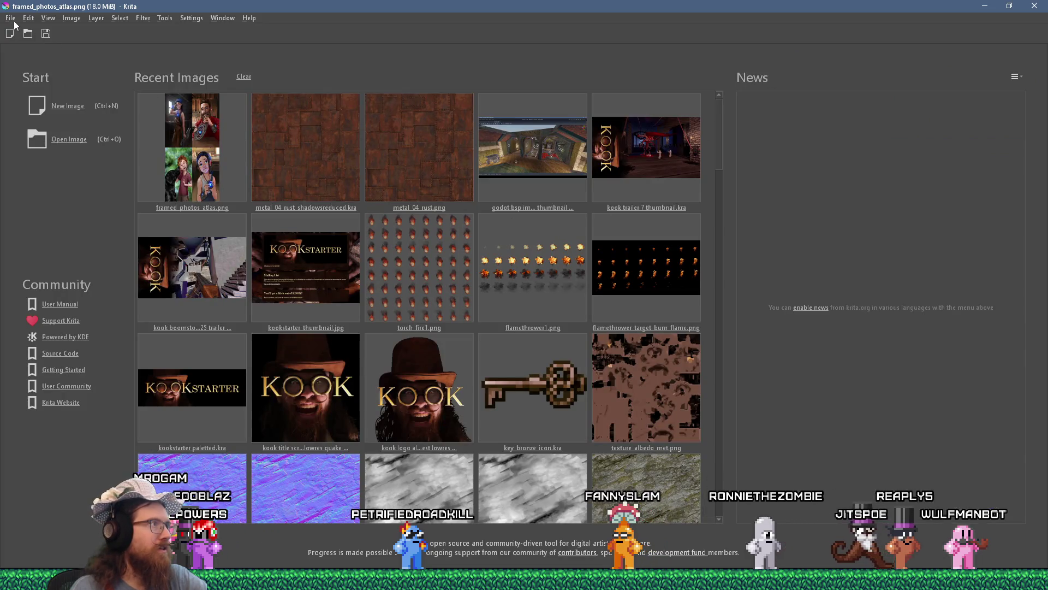
click(11, 21)
click(13, 30)
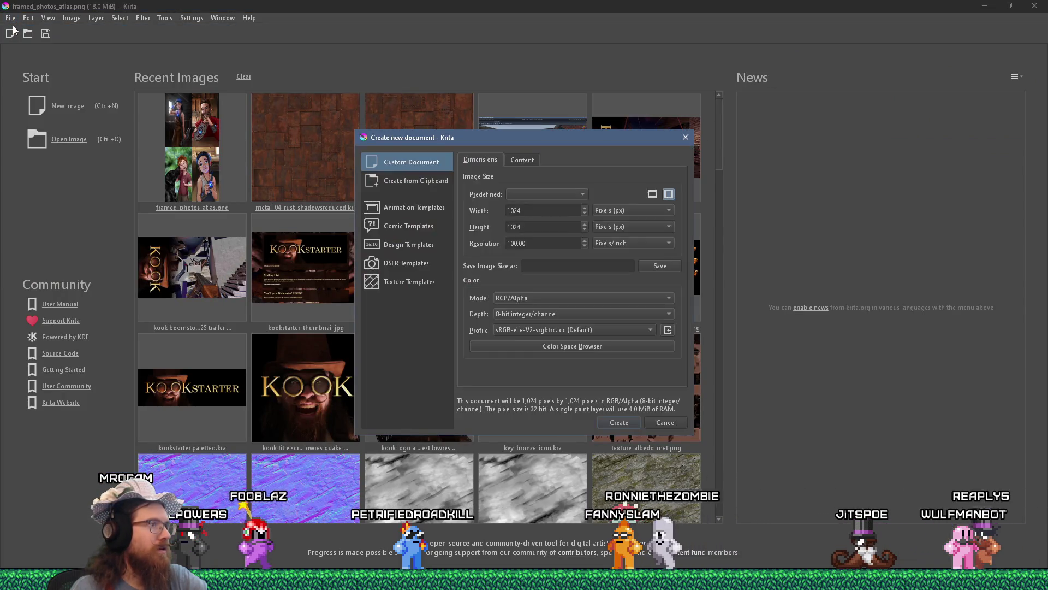
- Paint a pale pink test loop, then begin a freehand selection near it
mouse_move(276, 253)
mouse_down()
mouse_move(342, 290)
mouse_move(334, 266)
mouse_move(377, 297)
mouse_move(507, 266)
mouse_up()
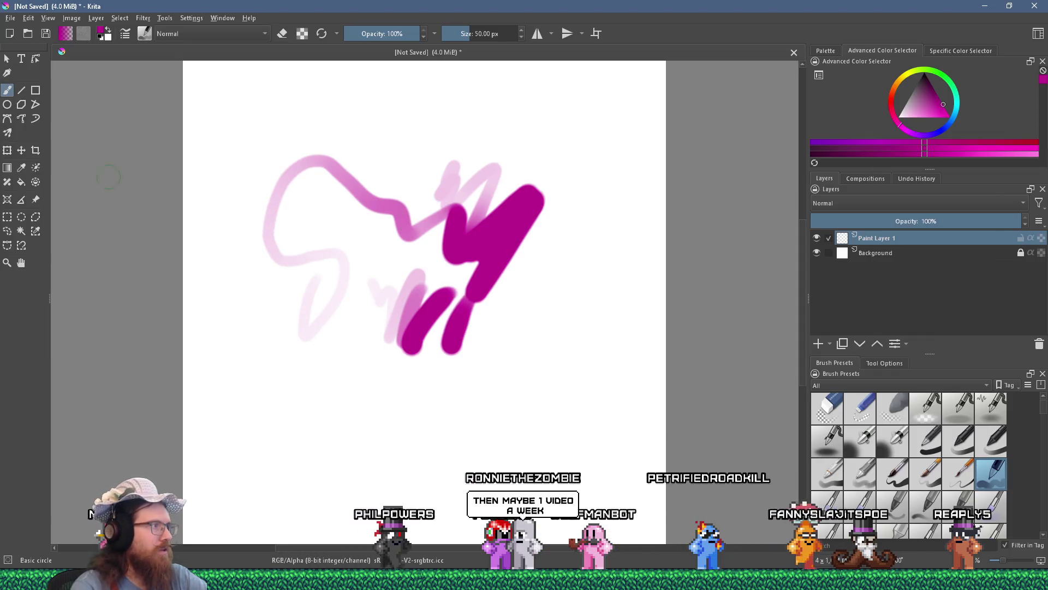
click(9, 231)
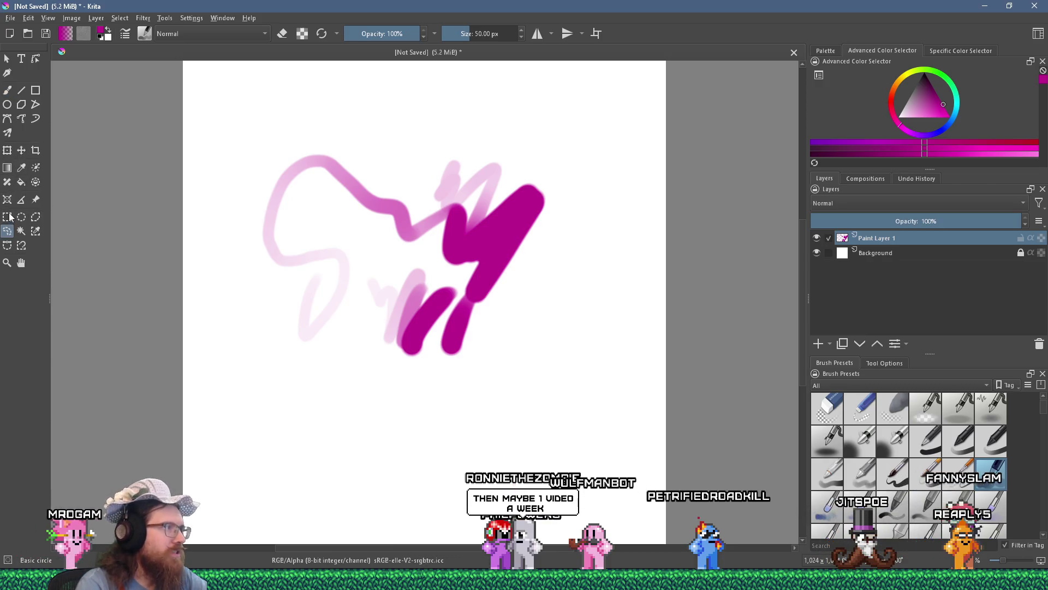
mouse_move(332, 334)
mouse_down()
mouse_move(331, 362)
mouse_move(388, 377)
mouse_move(478, 373)
mouse_move(412, 417)
mouse_move(357, 415)
mouse_move(320, 398)
mouse_move(280, 293)
mouse_move(312, 173)
mouse_up()
- Lasso the pink and magenta test strokes with freehand selections, then clear them with Ctrl+Shift+A
drag(312, 104, 353, 111)
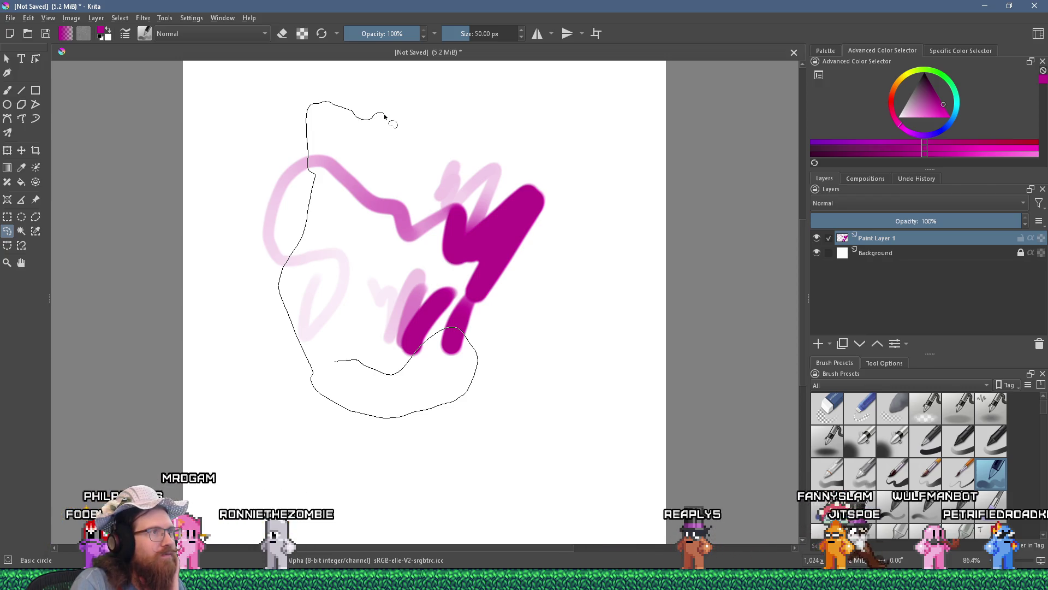
drag(386, 117, 390, 121)
key(Escape)
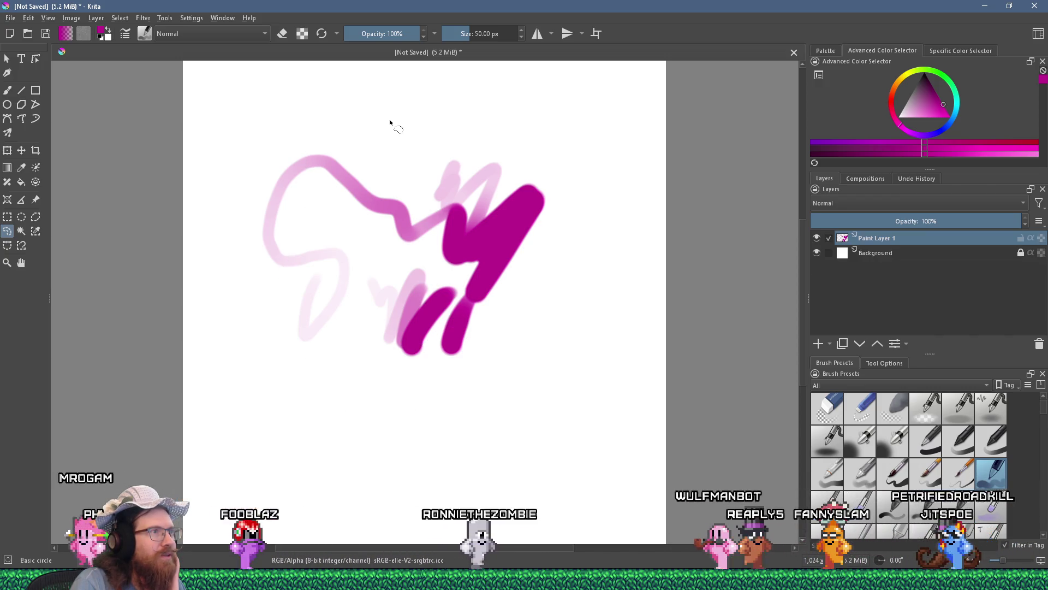
click(389, 119)
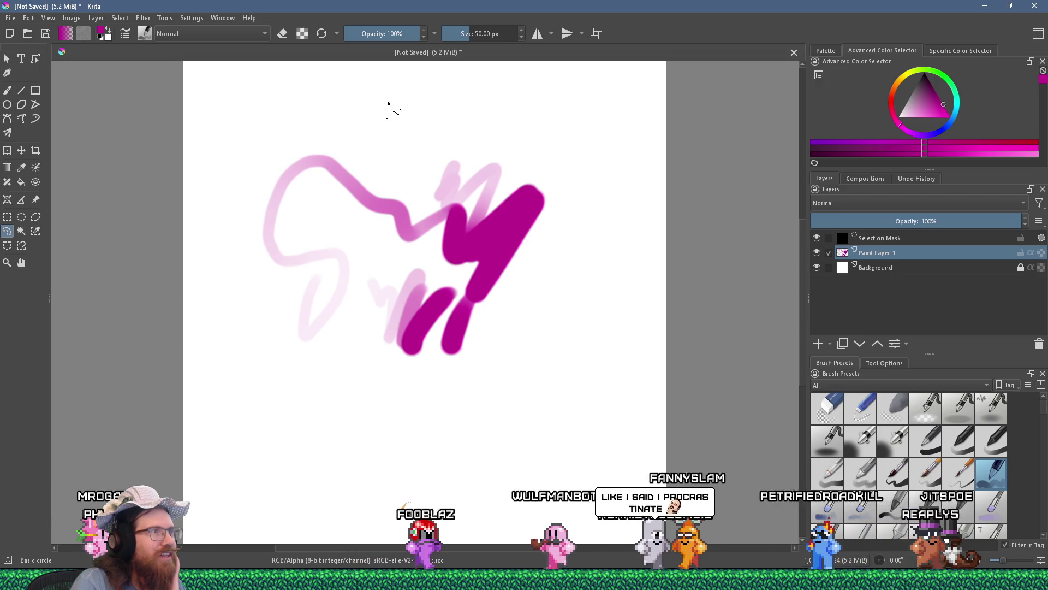
mouse_move(486, 148)
mouse_down()
mouse_move(497, 143)
mouse_move(547, 172)
mouse_move(529, 249)
mouse_up()
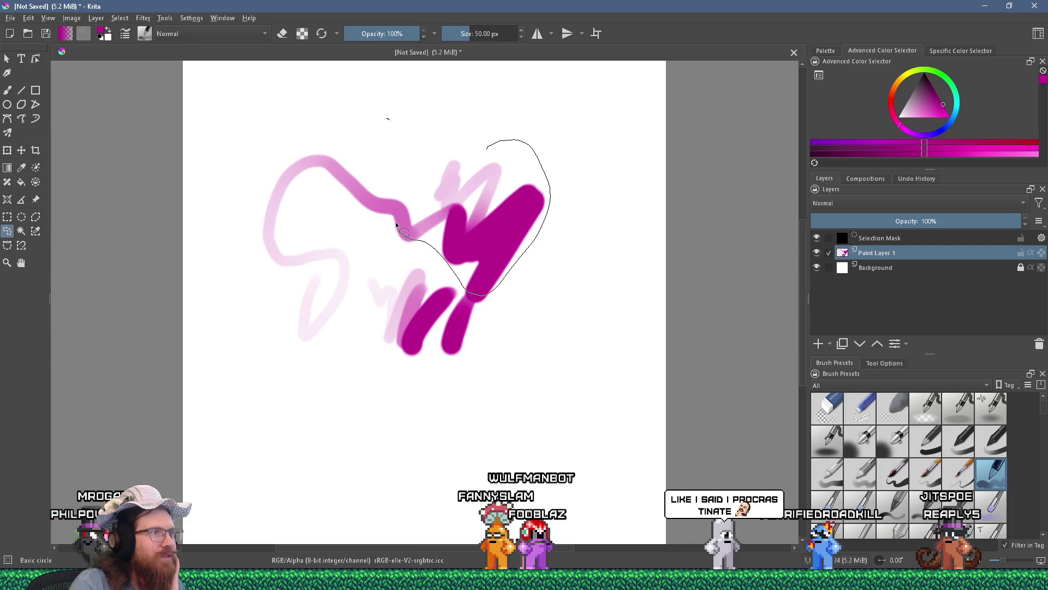
drag(391, 206, 392, 206)
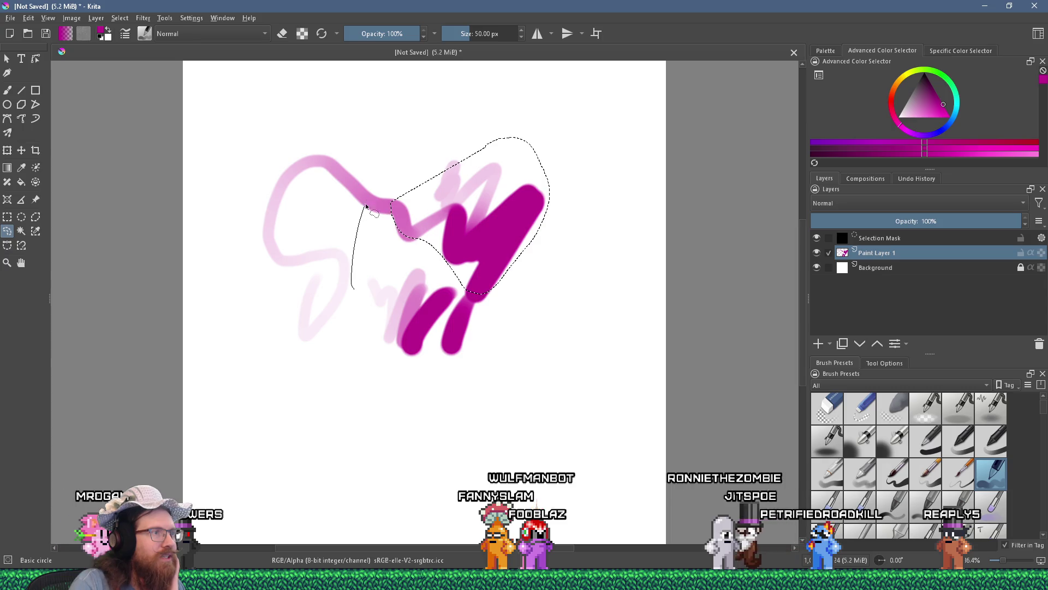
drag(513, 357, 510, 358)
key(ctrl+shift+a)
- Select over the upper strokes, switch to the brush, stroke near the top right, and deselect
mouse_move(292, 229)
mouse_down()
mouse_move(375, 124)
mouse_move(507, 164)
mouse_move(533, 204)
mouse_up()
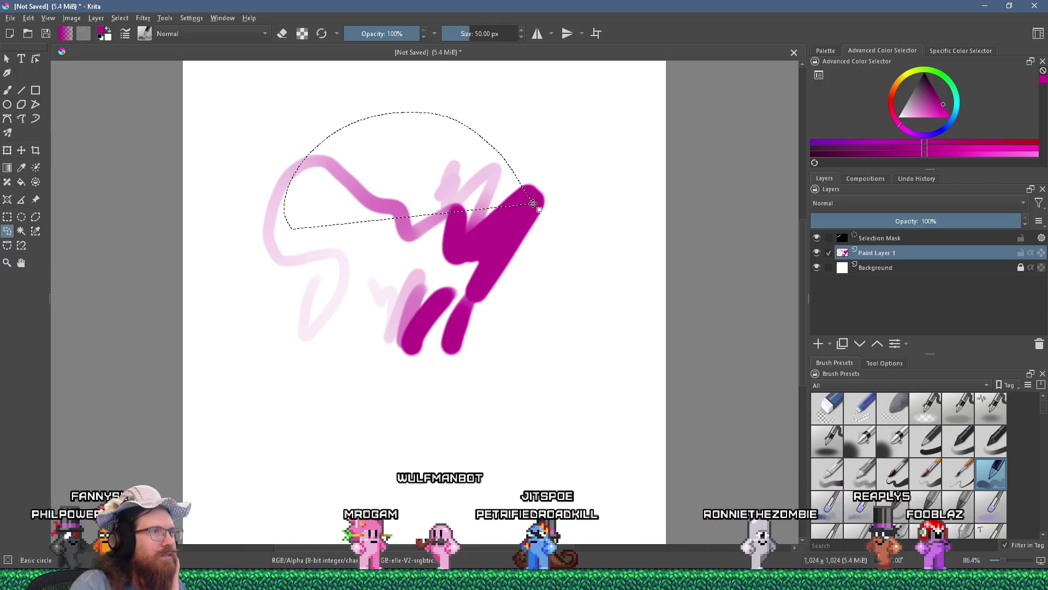
key(b)
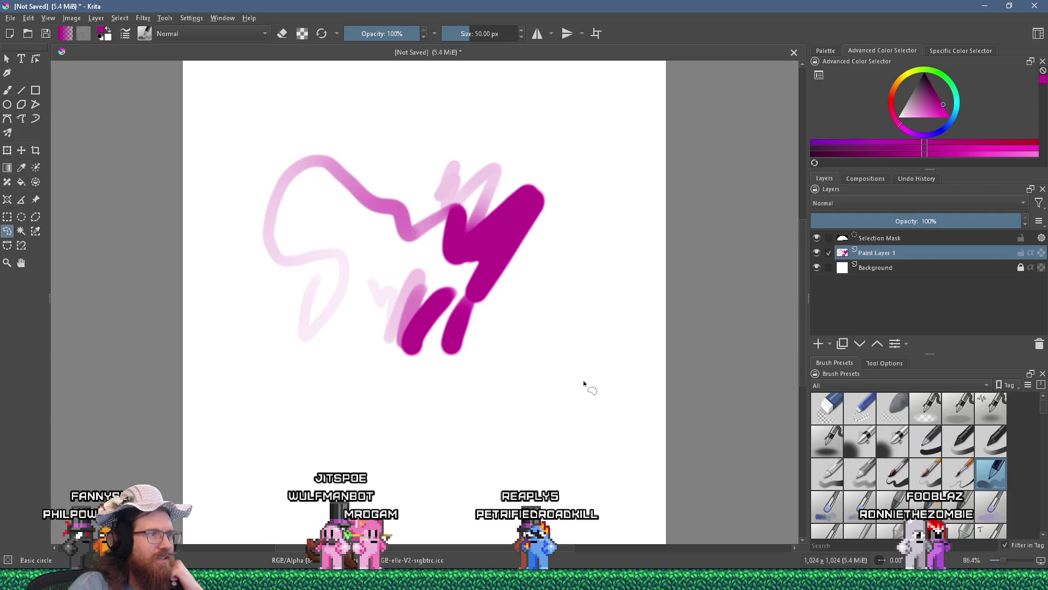
mouse_move(583, 382)
mouse_down()
mouse_move(551, 388)
mouse_move(500, 325)
mouse_up()
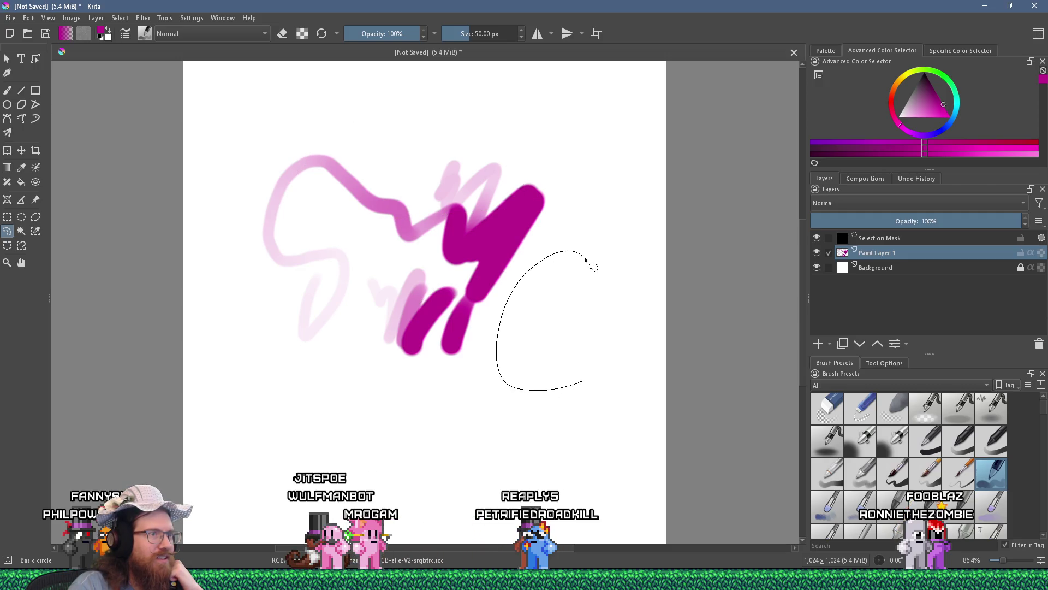
drag(572, 103, 618, 145)
key(ctrl+shift+a)
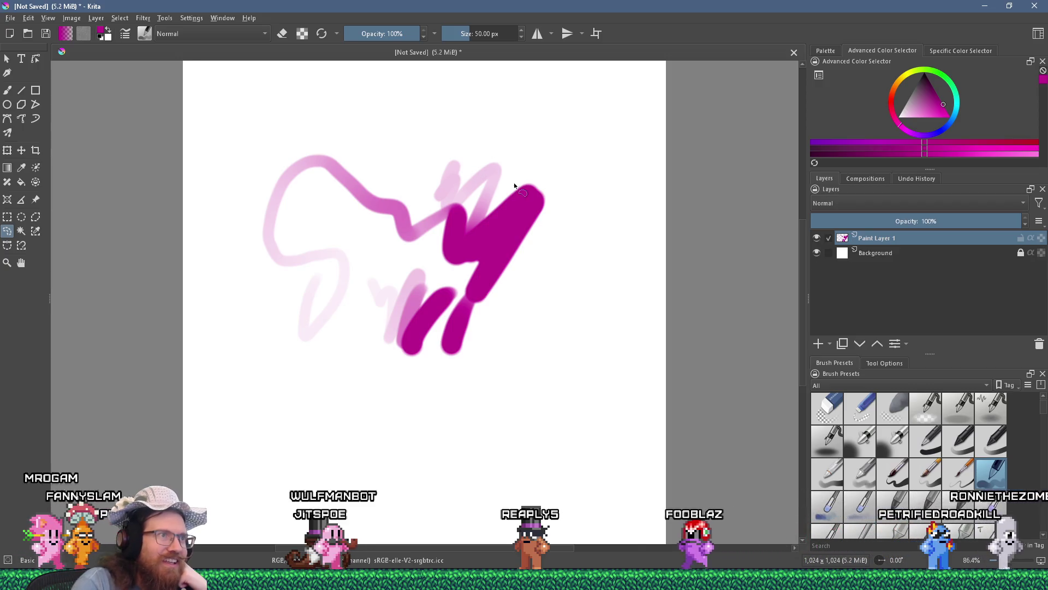
- Lasso the dark magenta blob, switch to the Freehand Brush, and clear it via Select > Deselect
drag(510, 201, 534, 189)
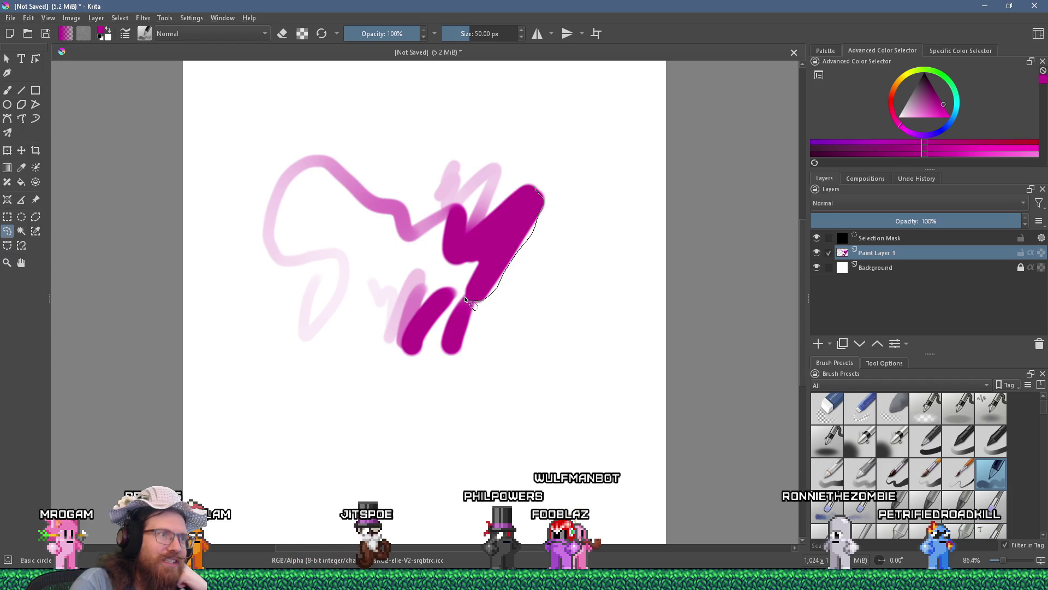
drag(446, 249, 481, 205)
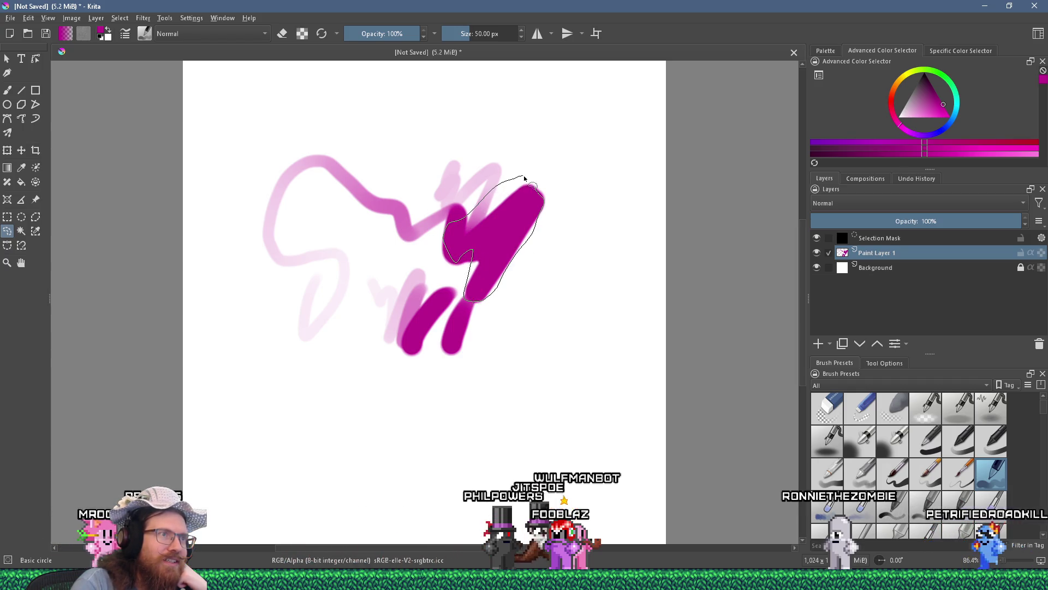
drag(523, 178, 536, 177)
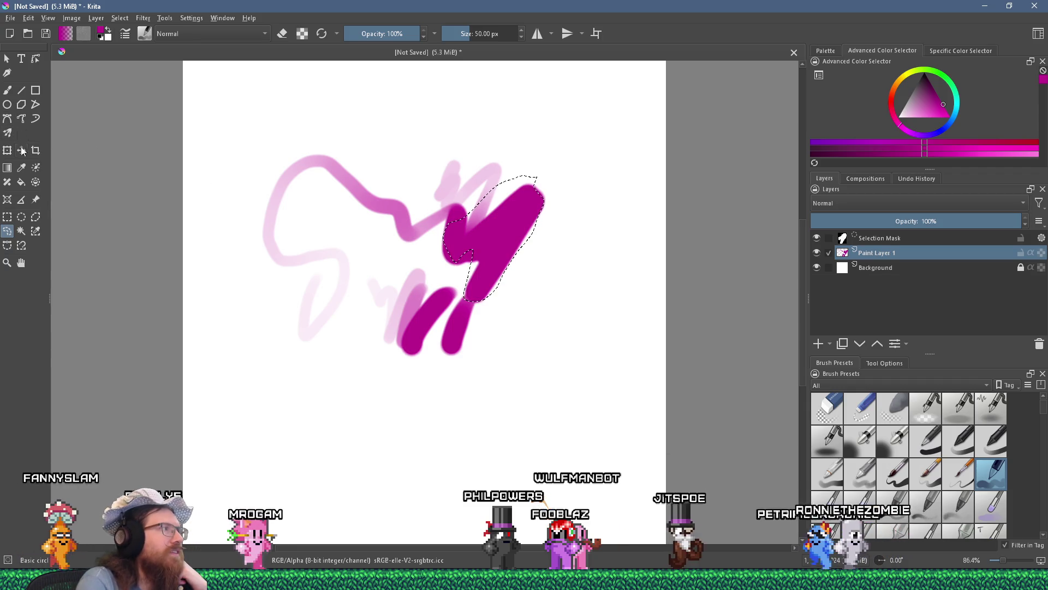
click(7, 91)
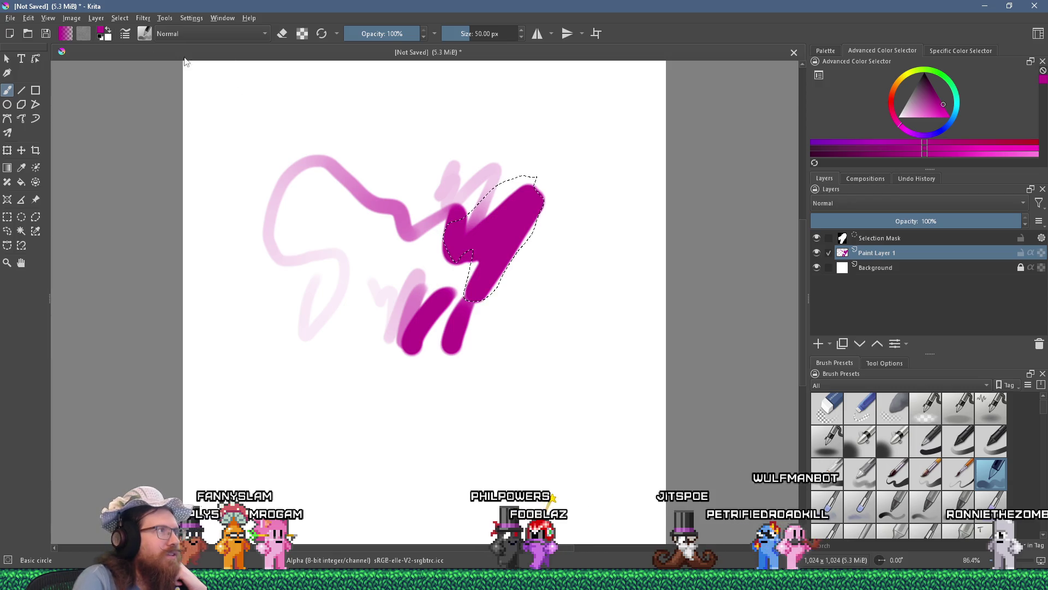
click(119, 18)
click(138, 54)
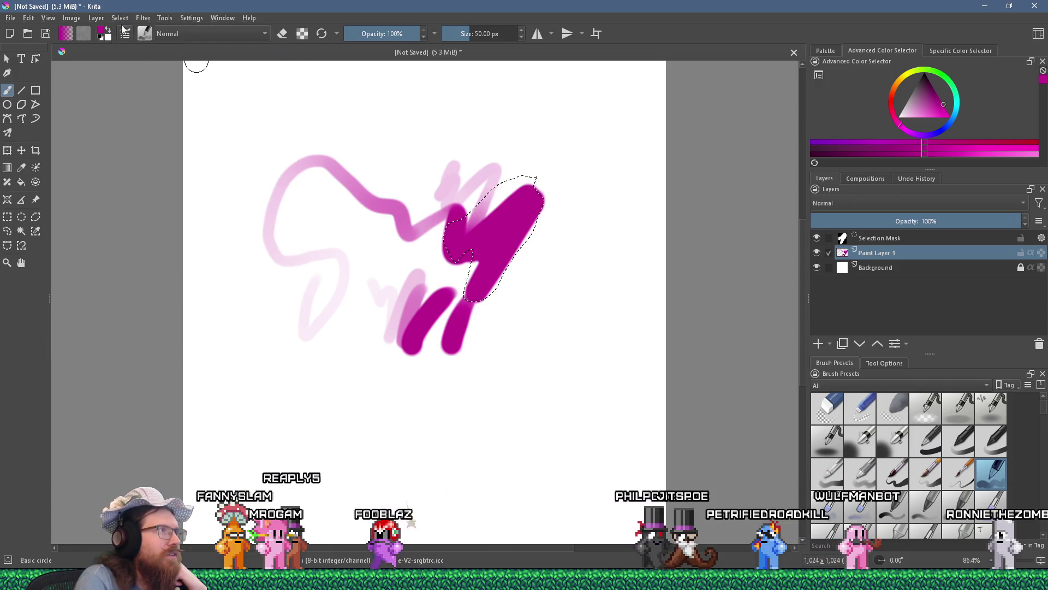
click(120, 18)
click(133, 38)
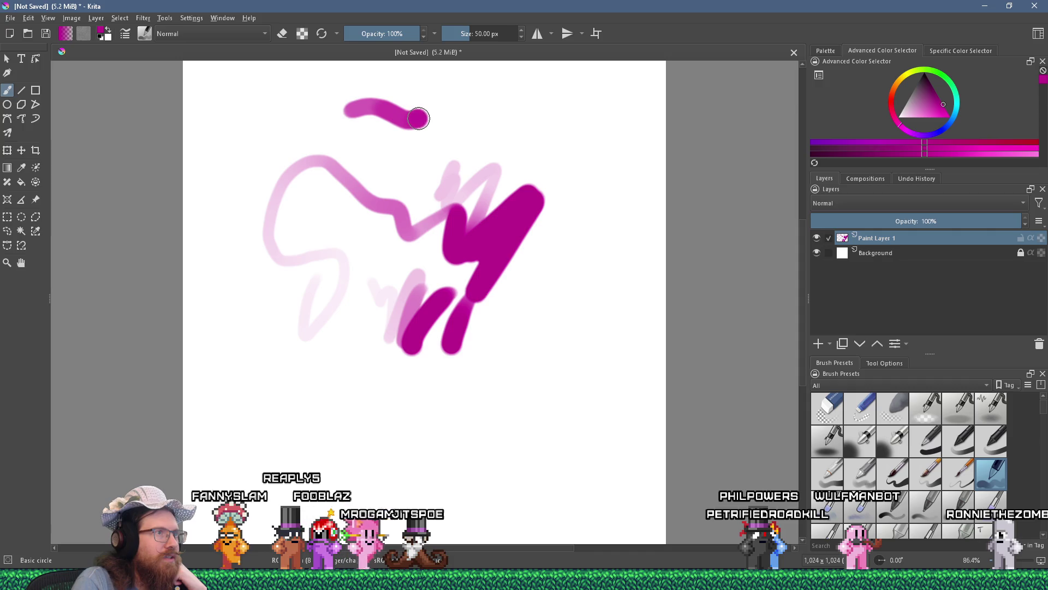
- Paint a thick magenta loop around the drawing, then draw and close a freehand lasso across it
mouse_move(473, 108)
mouse_down()
mouse_move(542, 117)
mouse_move(578, 101)
mouse_move(568, 264)
mouse_move(484, 364)
mouse_move(417, 402)
mouse_move(306, 381)
mouse_move(339, 428)
mouse_move(545, 415)
mouse_move(574, 322)
mouse_move(601, 342)
mouse_move(595, 366)
mouse_up()
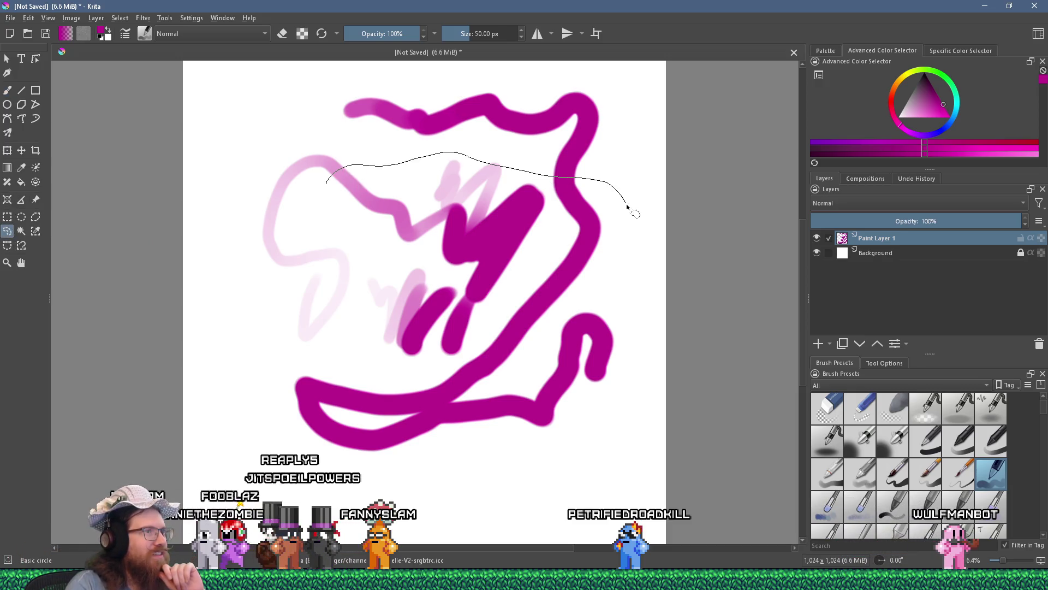
mouse_move(577, 284)
mouse_down()
mouse_move(323, 263)
mouse_move(311, 242)
mouse_move(322, 225)
mouse_move(258, 187)
mouse_move(264, 166)
mouse_move(276, 170)
mouse_up()
click(276, 169)
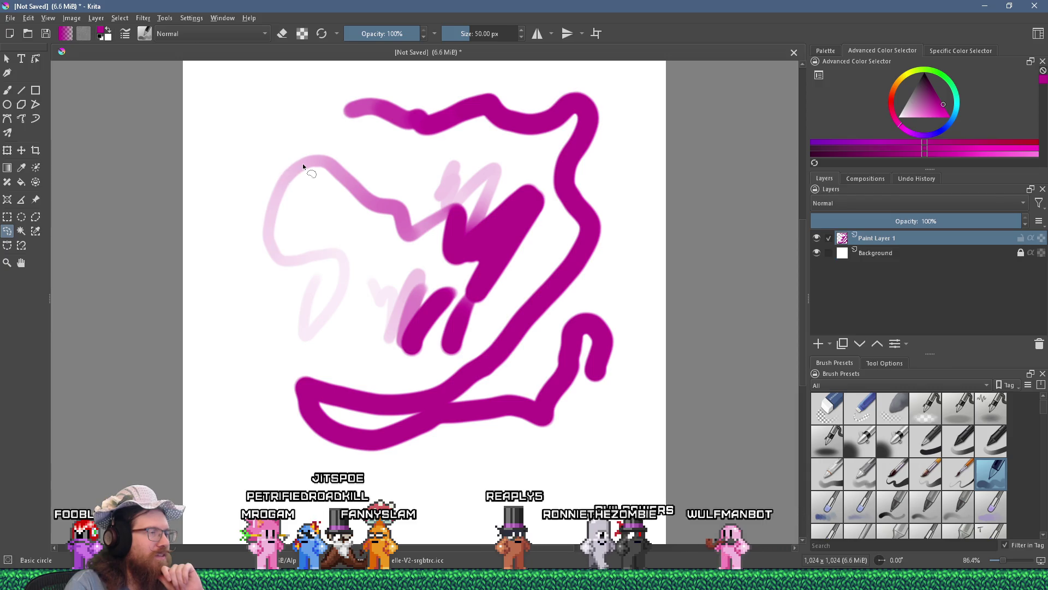
- Restore the cleared freehand selection with Edit > Undo Deselect
click(28, 18)
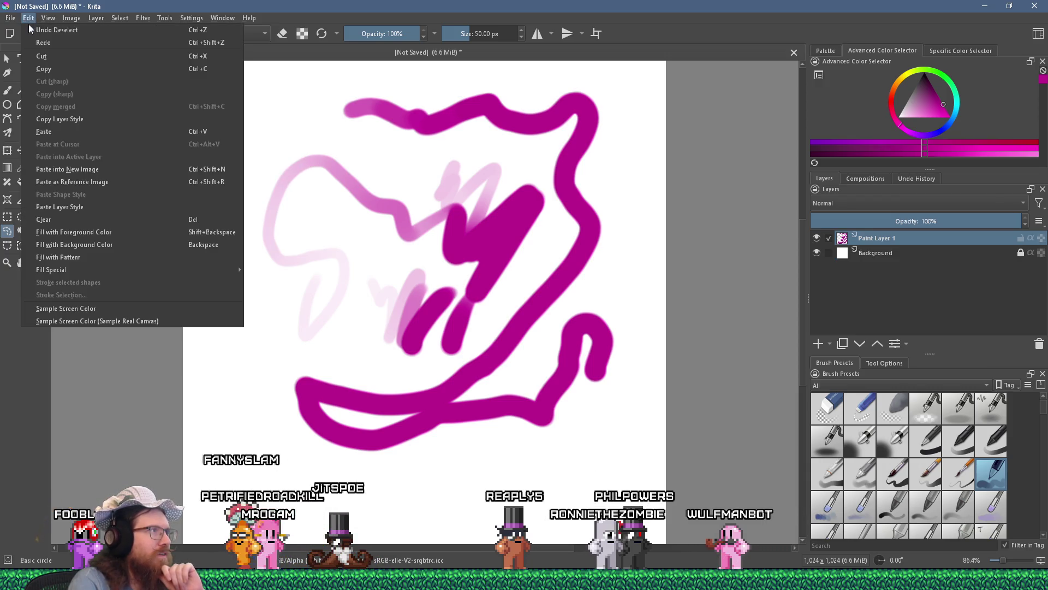
click(33, 30)
click(31, 20)
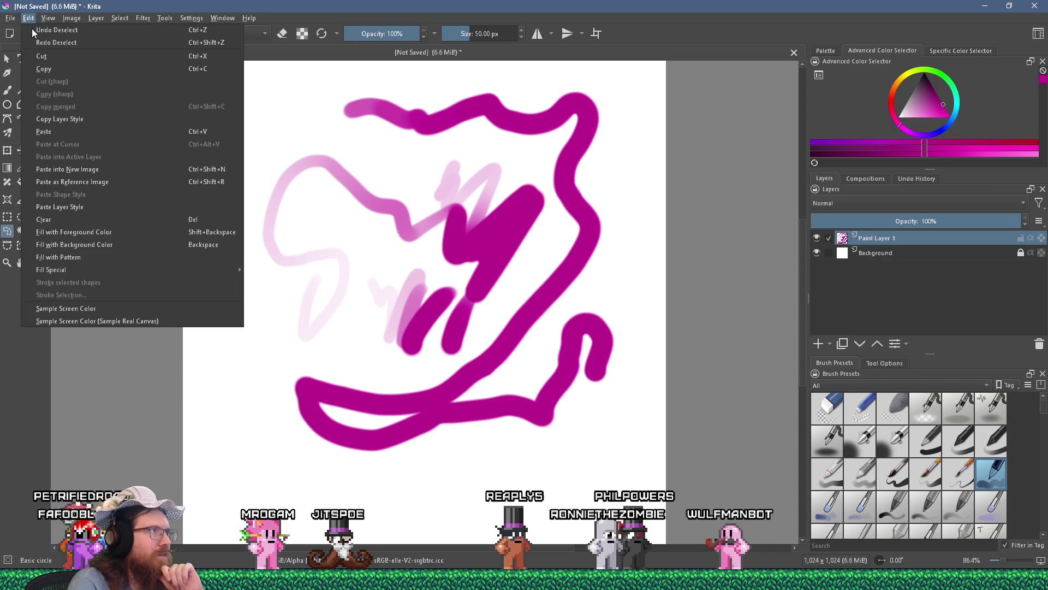
click(33, 30)
click(29, 20)
click(31, 31)
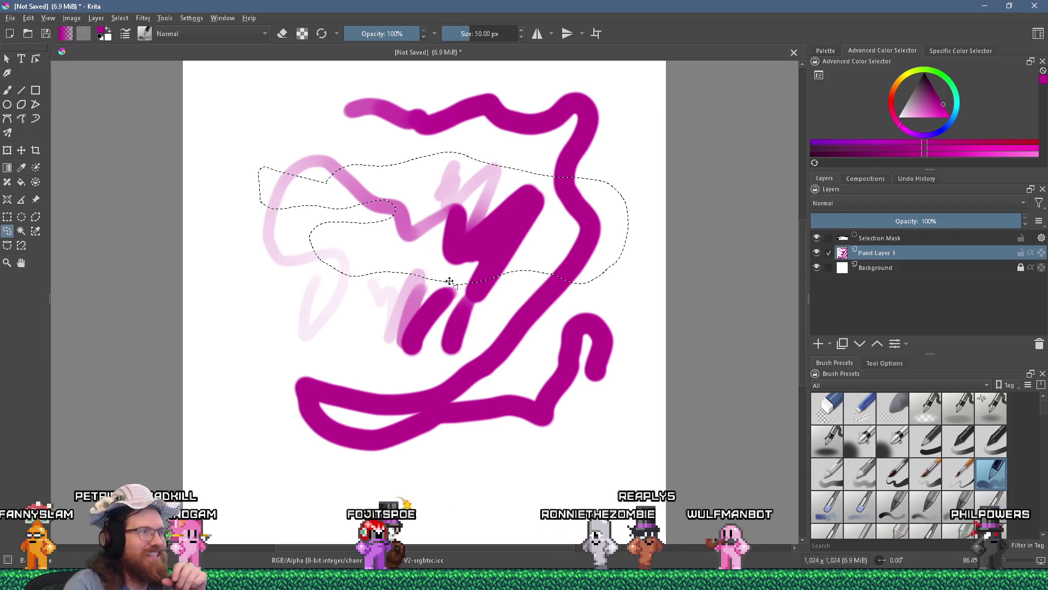
- Draw an oval selection around the lower crossing strokes, deselect, then undo the deselect
mouse_move(467, 356)
mouse_down()
mouse_move(509, 331)
mouse_move(532, 361)
mouse_move(451, 403)
mouse_move(453, 362)
mouse_up()
key(ctrl+shift+a)
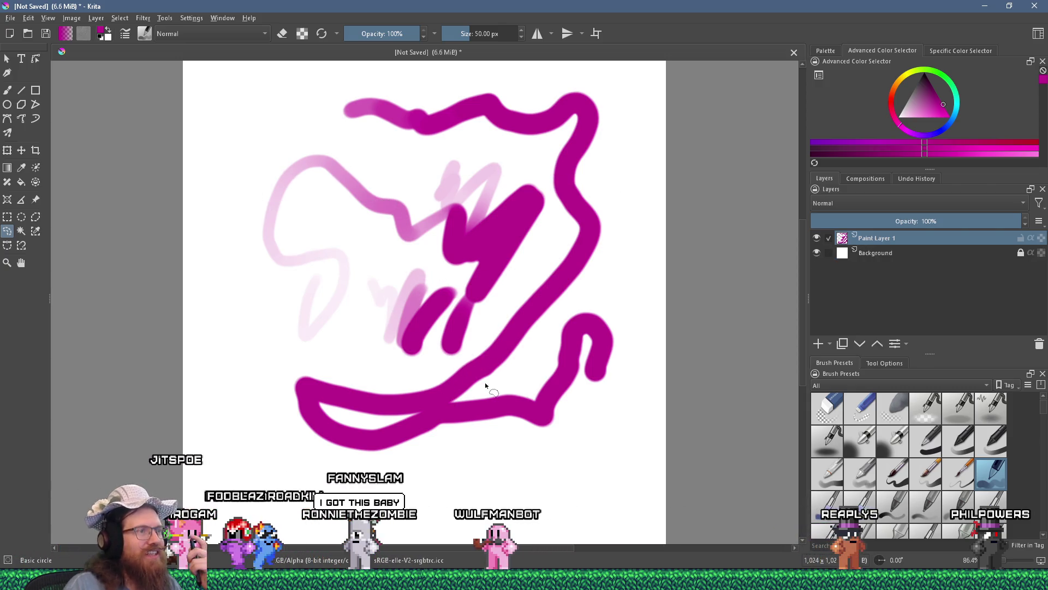
click(29, 18)
click(28, 18)
click(29, 18)
click(31, 33)
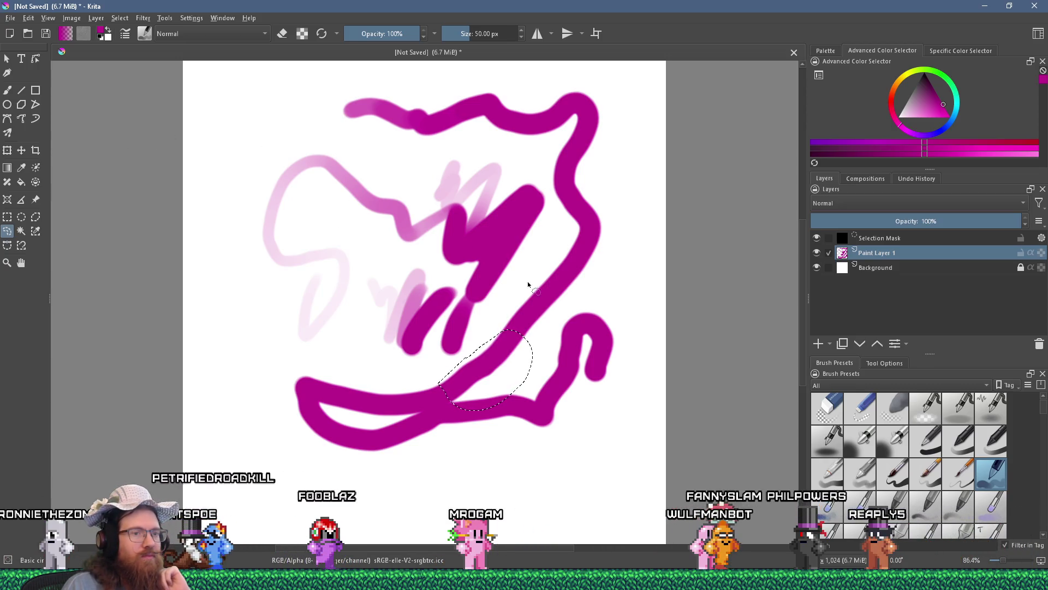
mouse_move(935, 549)
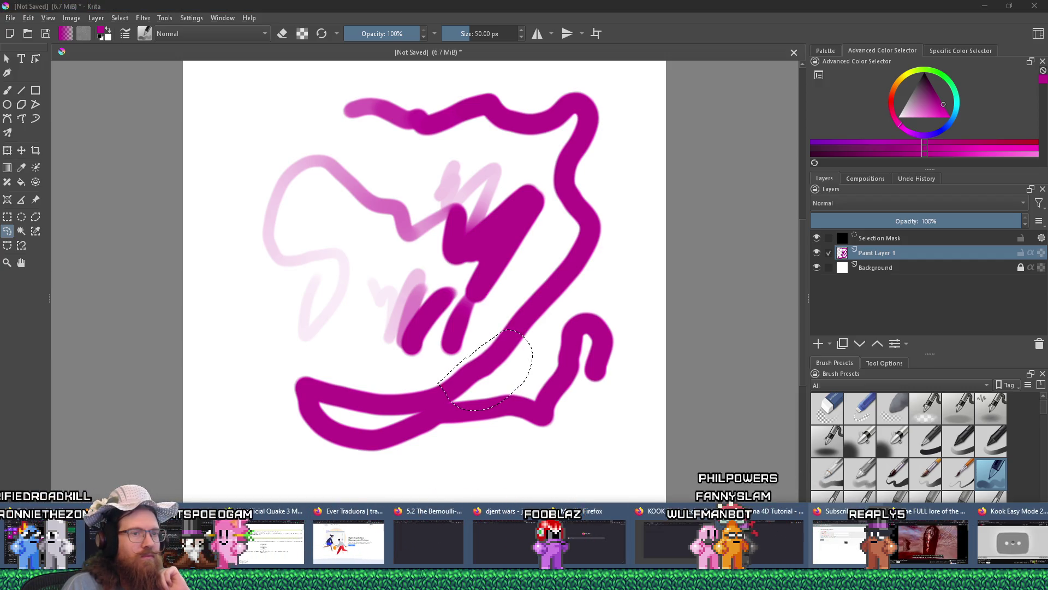
- Search DuckDuckGo in a new Firefox tab for 'add program to windows 10 startup'
click(926, 542)
click(921, 11)
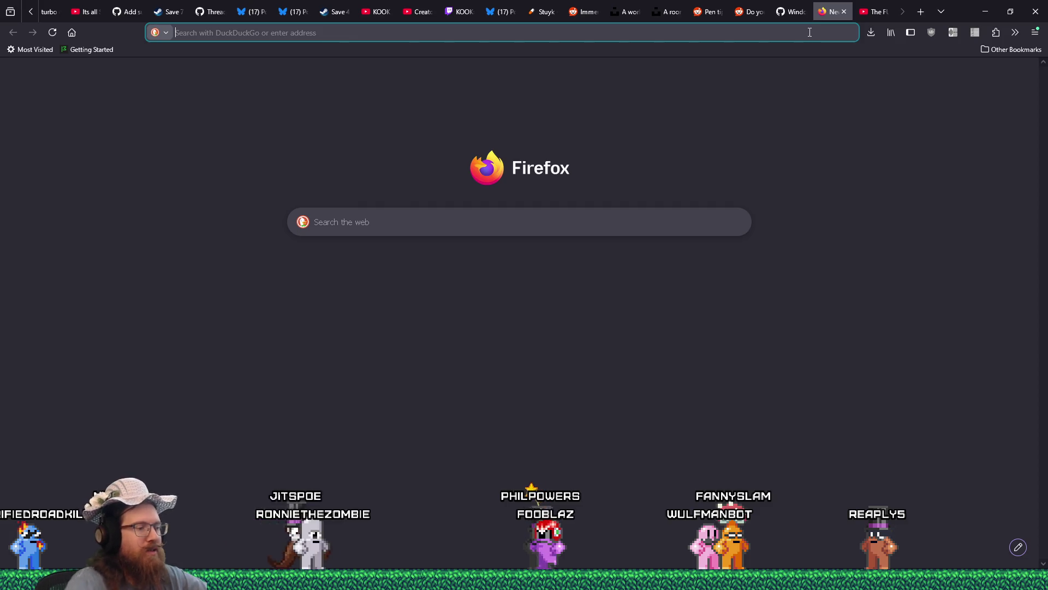
text(add progra)
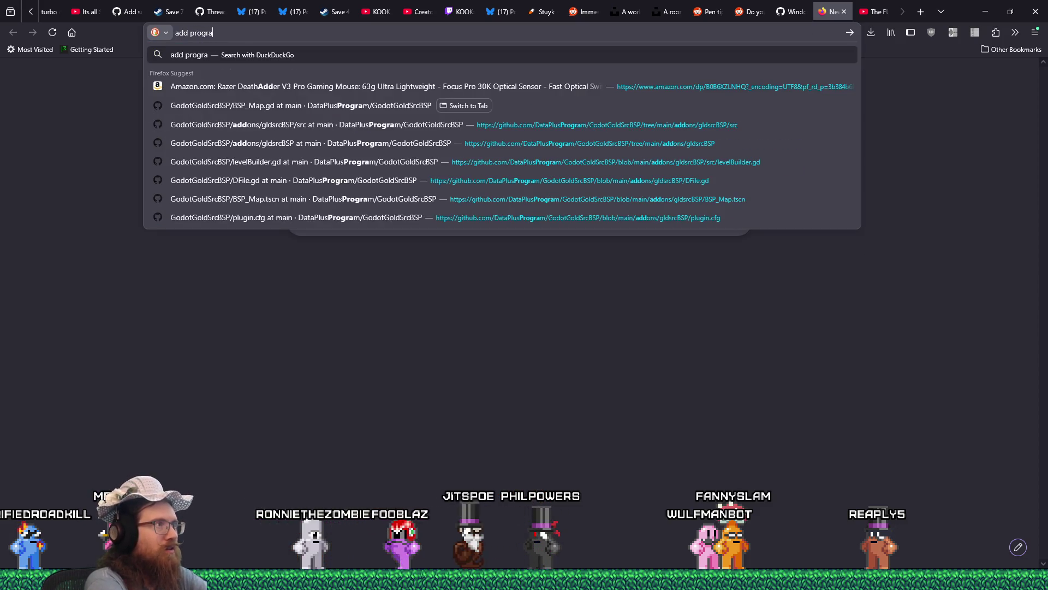
text(m wo windo)
key(BackSpace)
key(BackSpace)
key(BackSpace)
text(to windows 10 start)
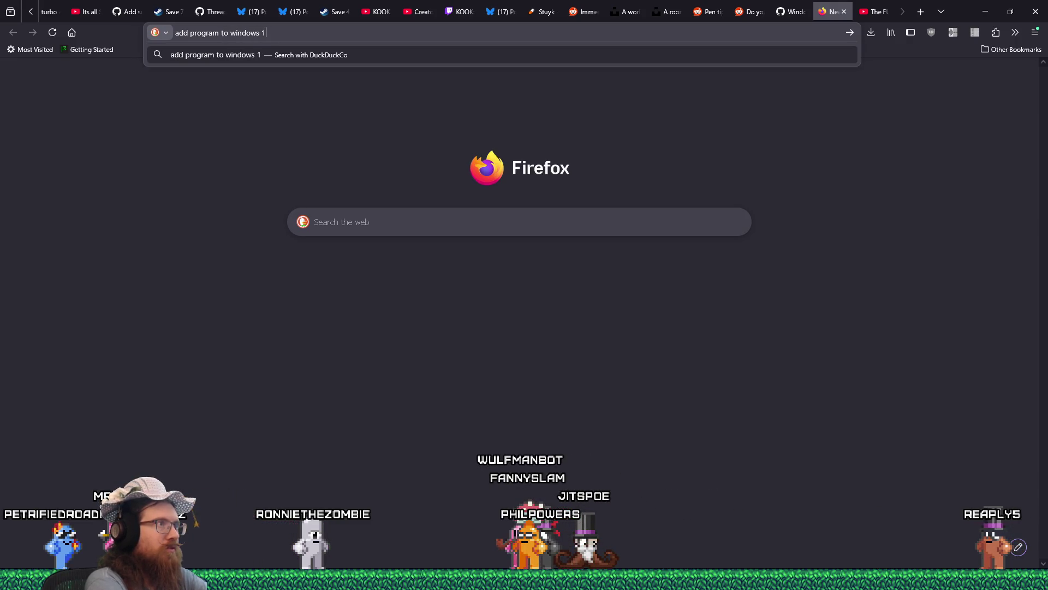
text(up)
key(Return)
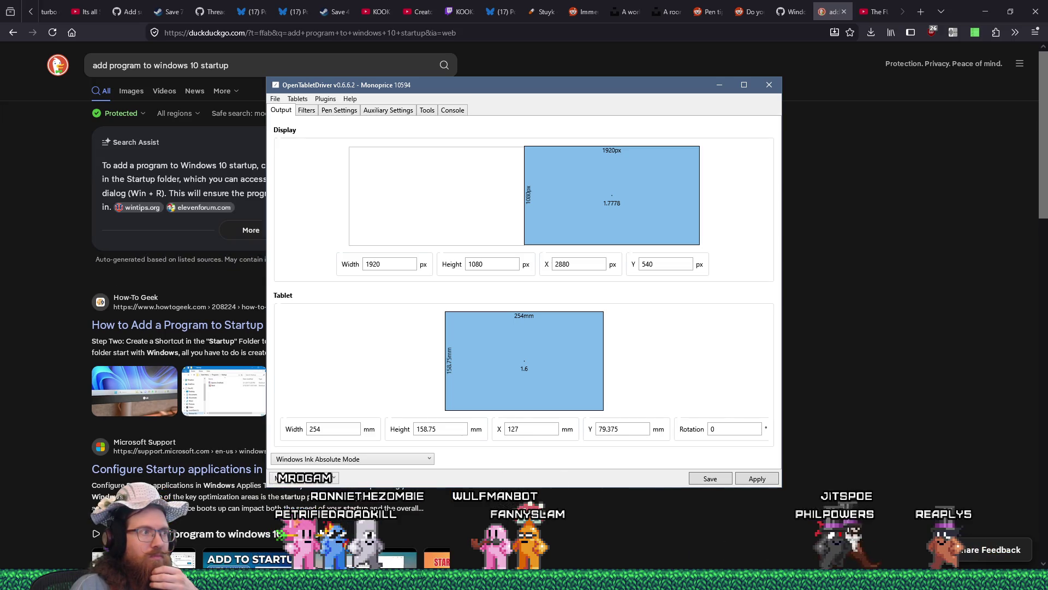
key(alt+F4)
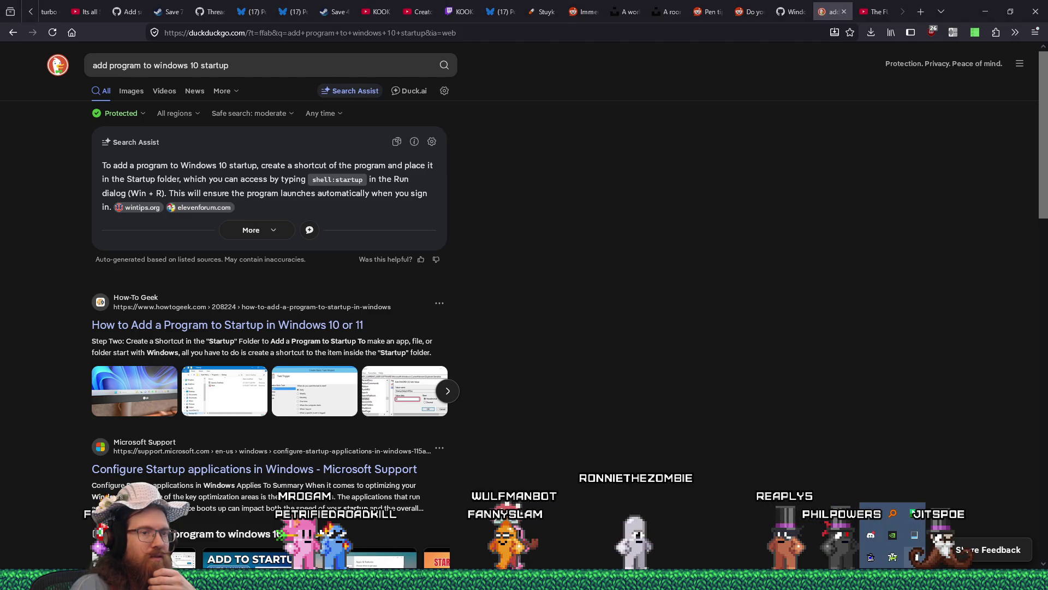
- Open the How-To Geek article on adding a program to Windows startup
click(711, 409)
click(315, 326)
scroll(489, 369, down, 3)
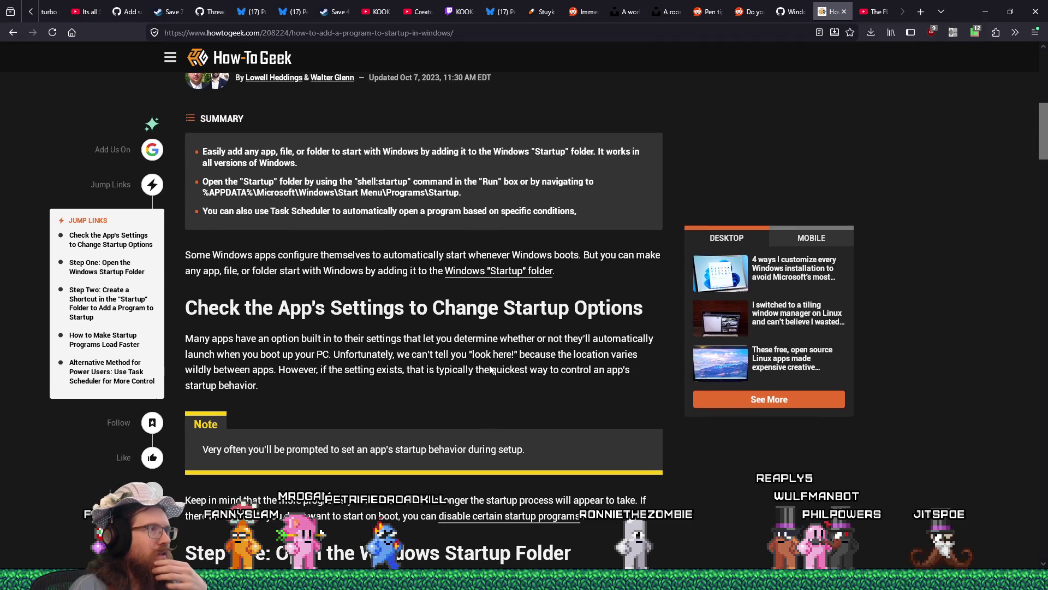
- Run shell:startup from the Run dialog to open the Startup folder
key(super+r)
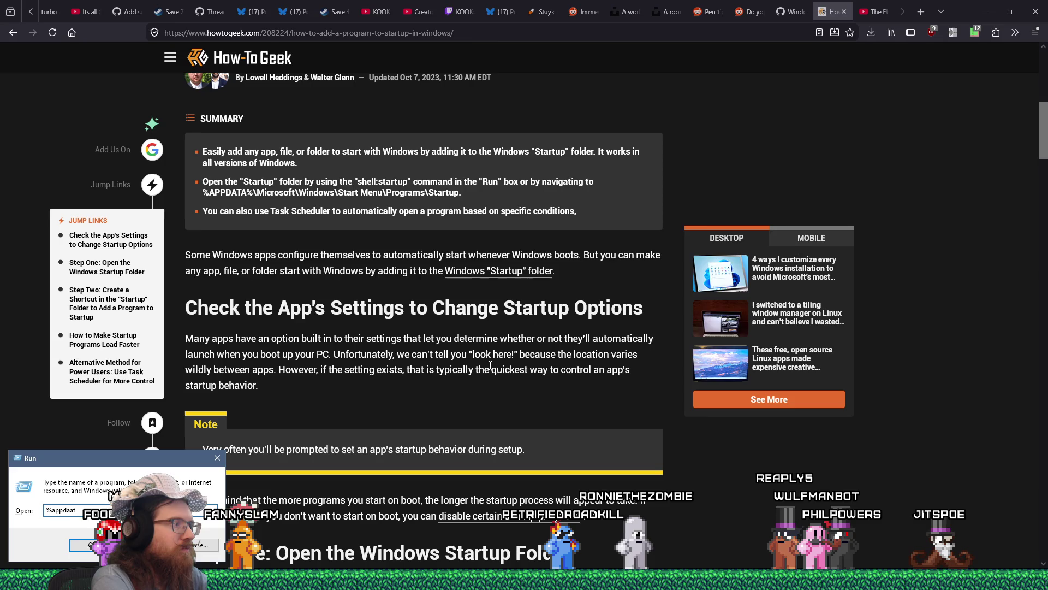
text(t)
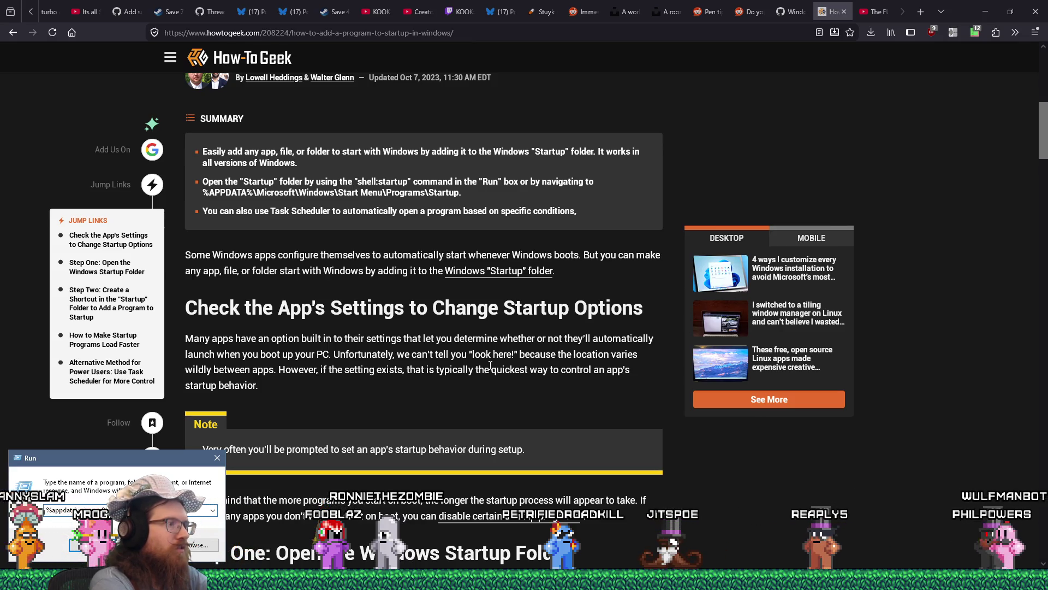
key(Return)
key(Return)
text(shell:startup)
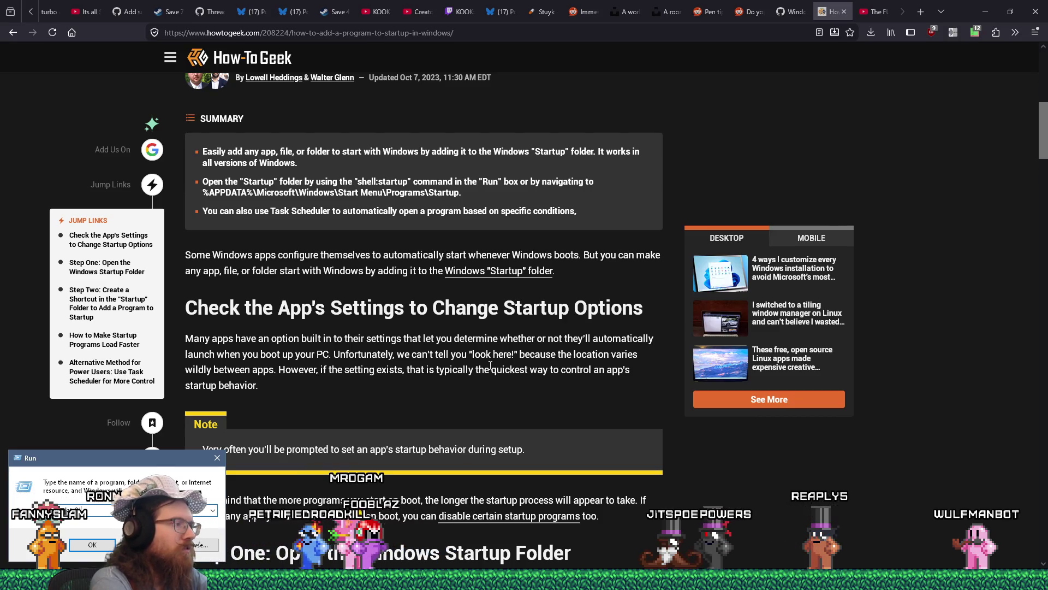
key(Return)
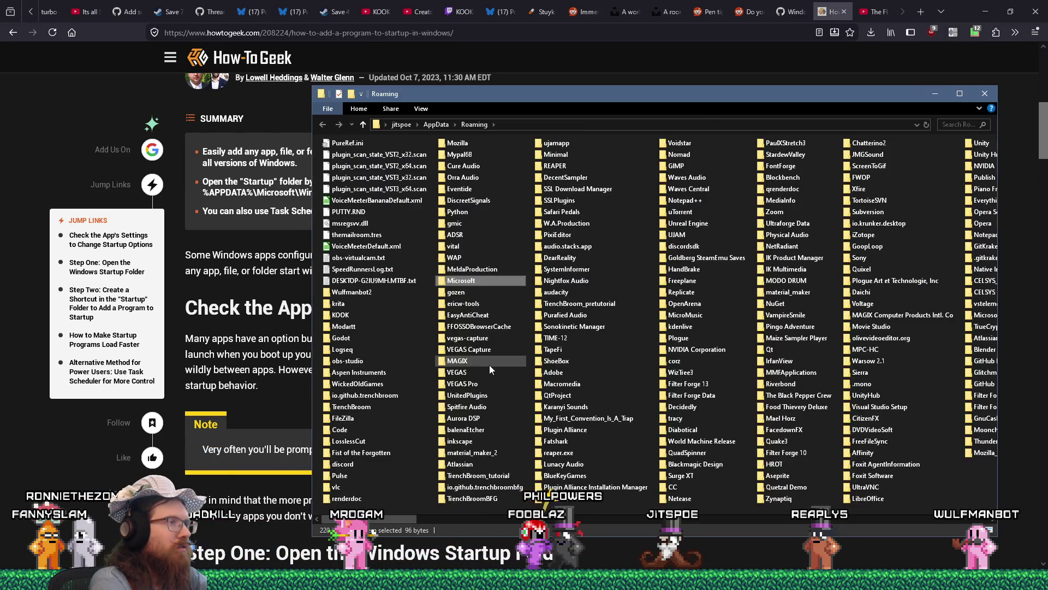
- Navigate from AppData\Roaming into Microsoft\Windows
double_click(489, 364)
text(w)
key(Return)
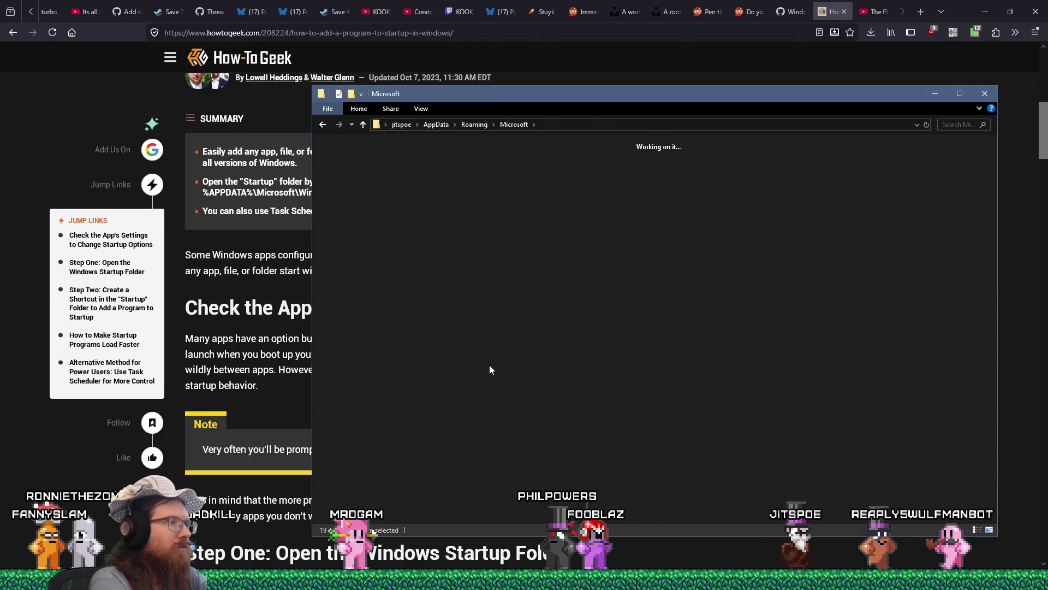
key(BackSpace)
key(alt+Tab)
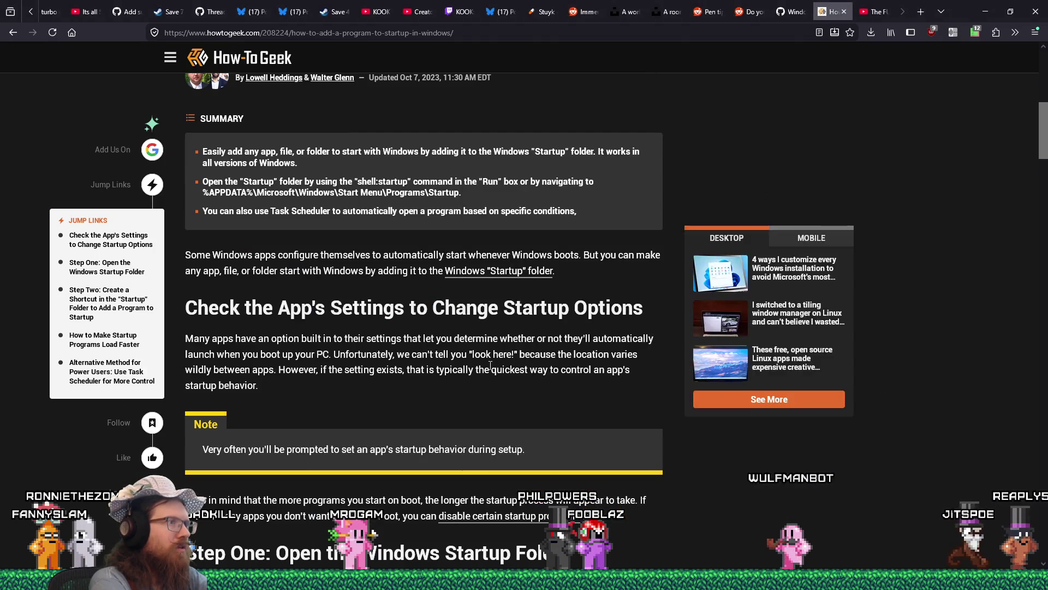
key(alt+Tab)
text(w)
key(Return)
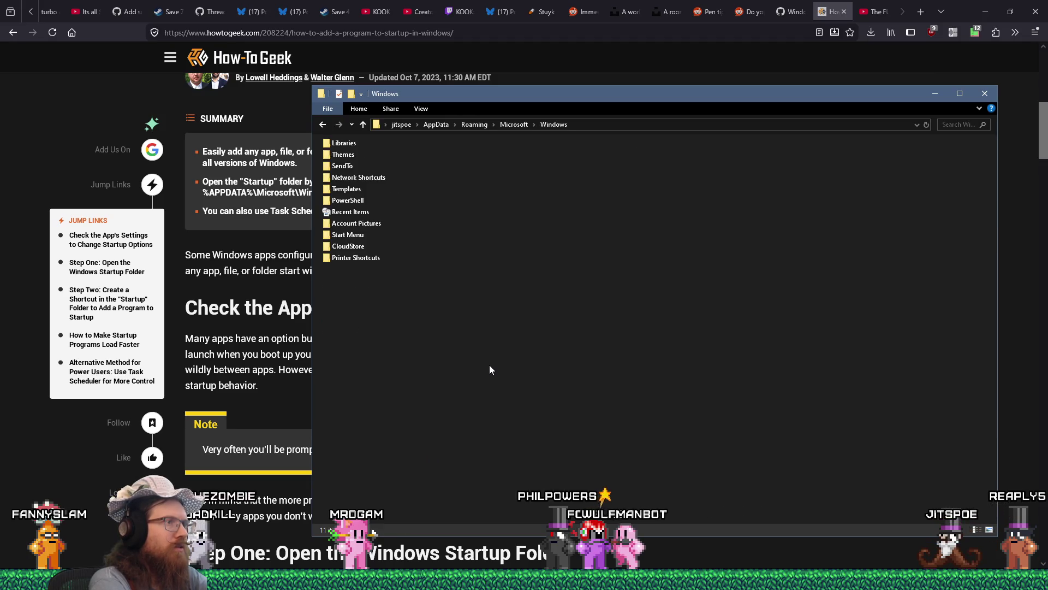
- Continue into Start Menu\Programs\Startup
text(st)
key(Return)
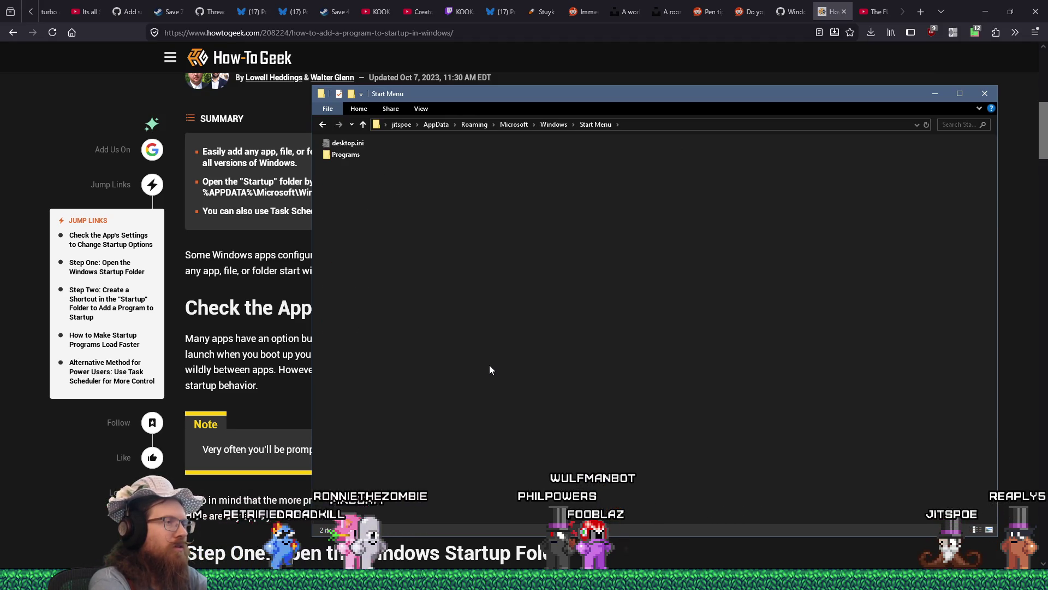
text(p)
key(Return)
key(alt+Tab)
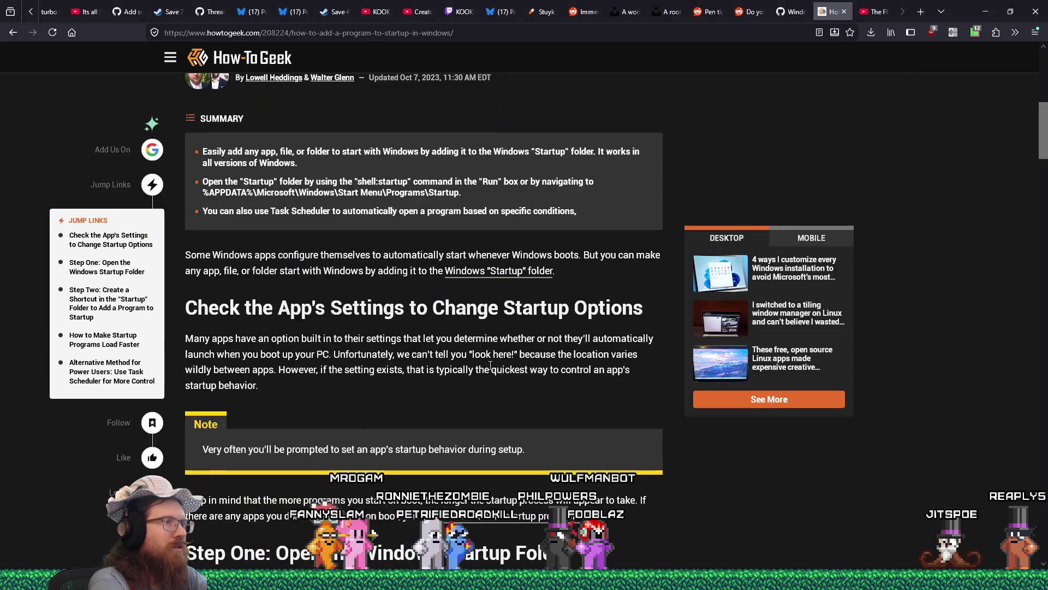
key(alt+Tab)
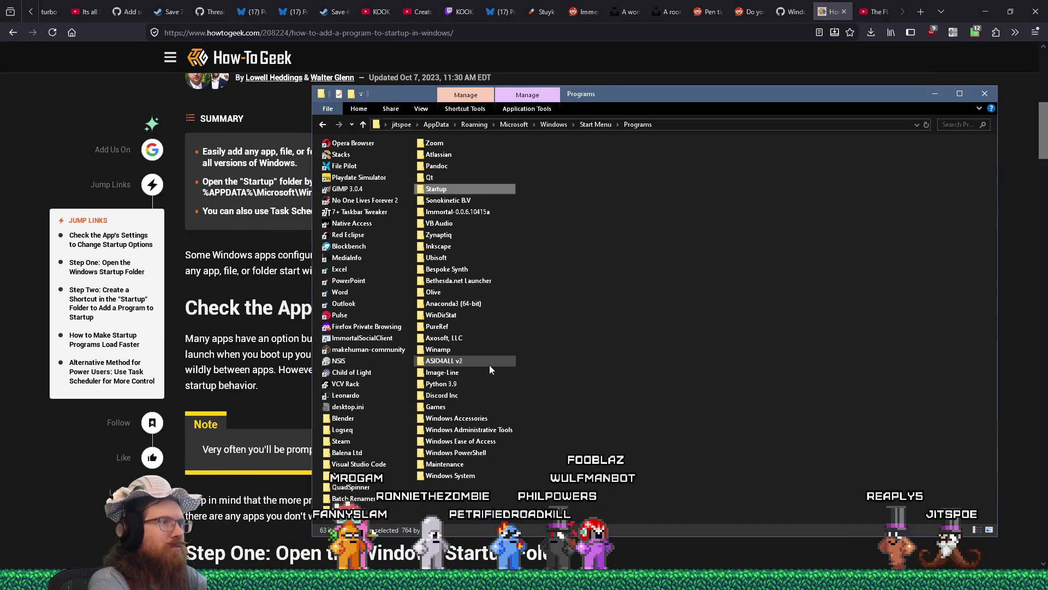
key(Return)
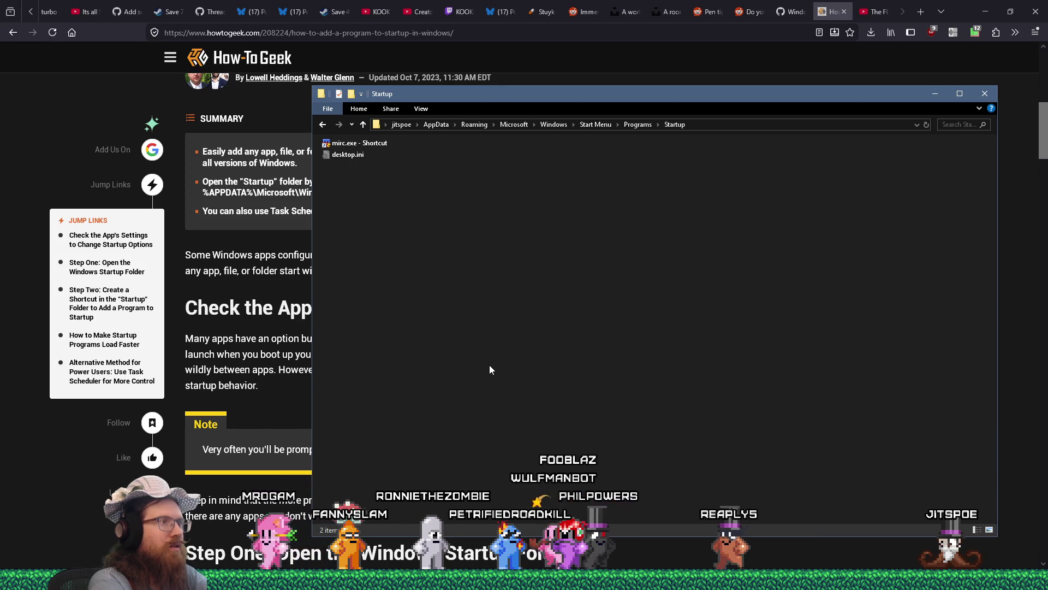
- Create an OpenTabletDriver.UX.Wpf.exe shortcut in Startup, then close both Explorer windows
key(alt+Tab)
key(alt+Tab)
key(alt+Tab)
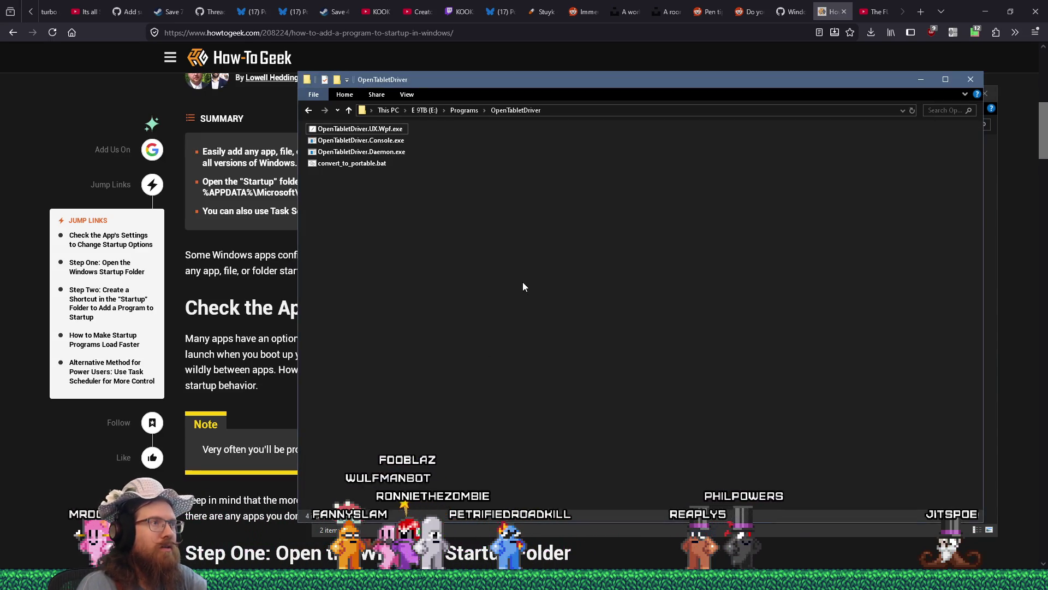
drag(430, 81, 795, 151)
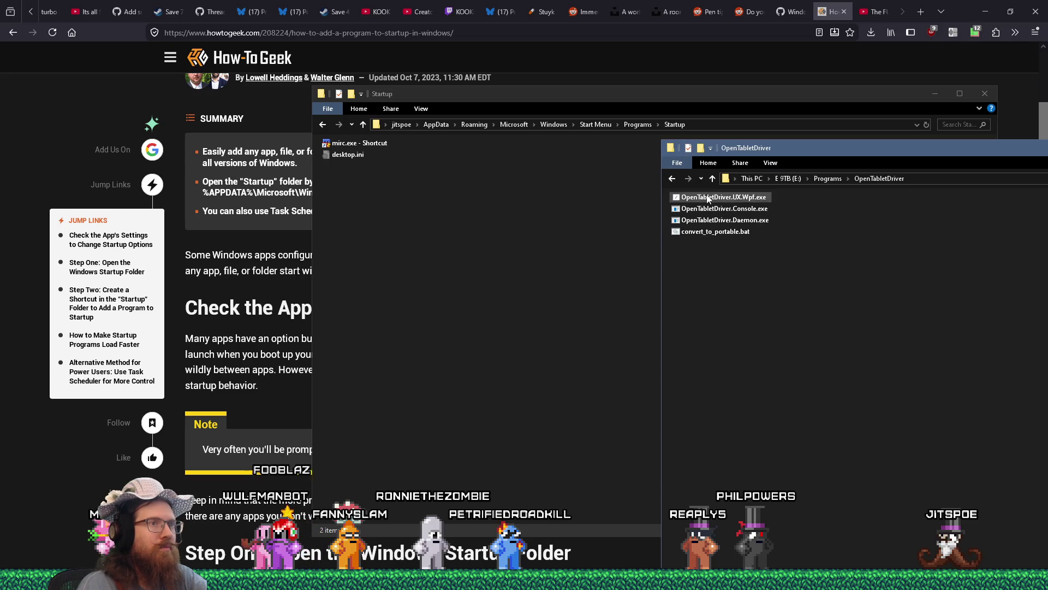
right_click(476, 239)
click(539, 304)
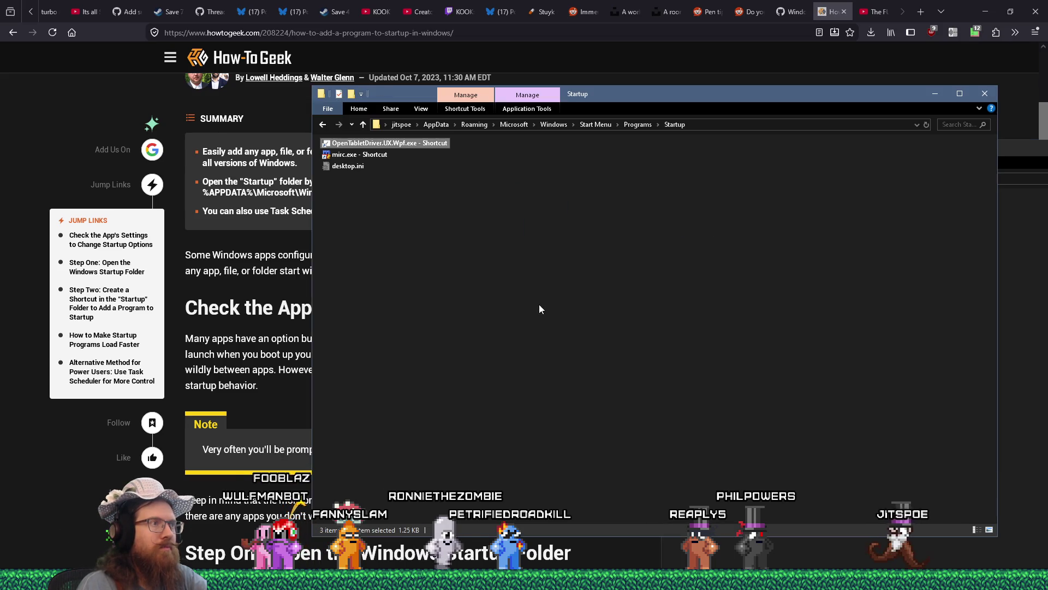
click(981, 96)
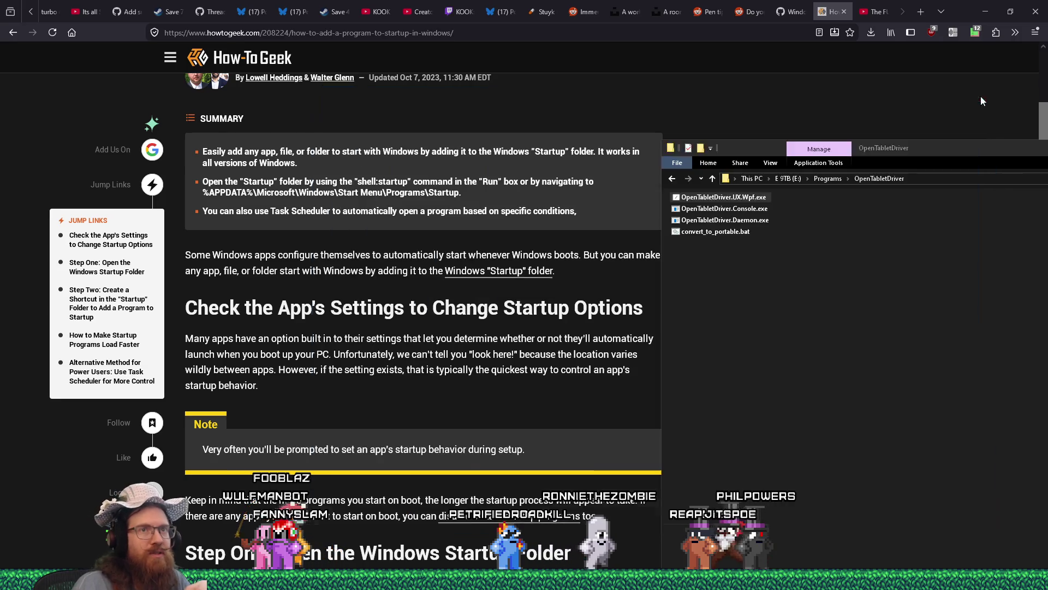
drag(960, 145, 493, 102)
click(863, 99)
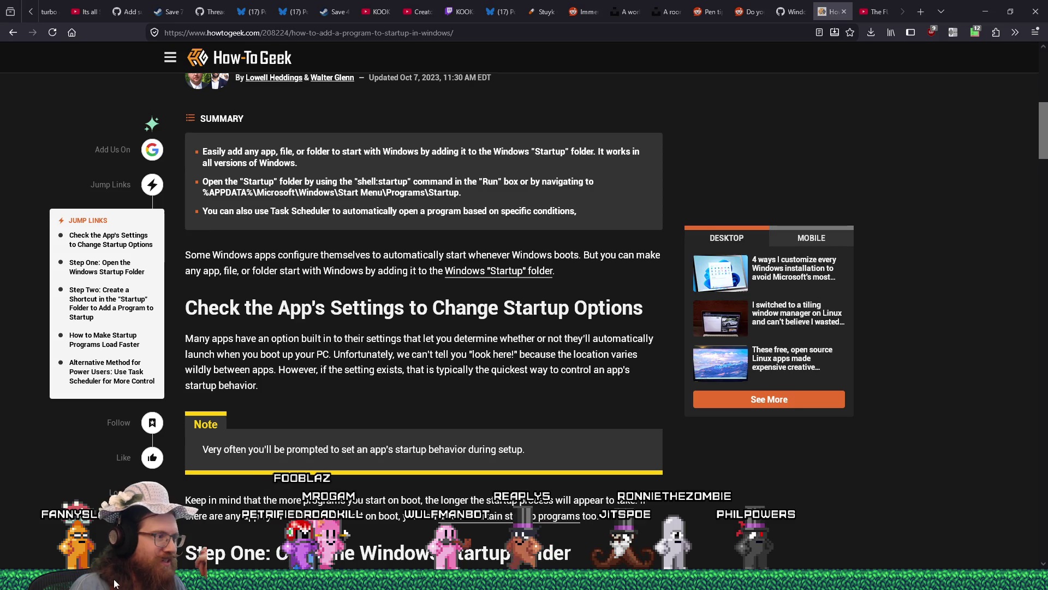
- Drag the second Firefox window showing the Intuos Draw Review image result into view
mouse_move(117, 583)
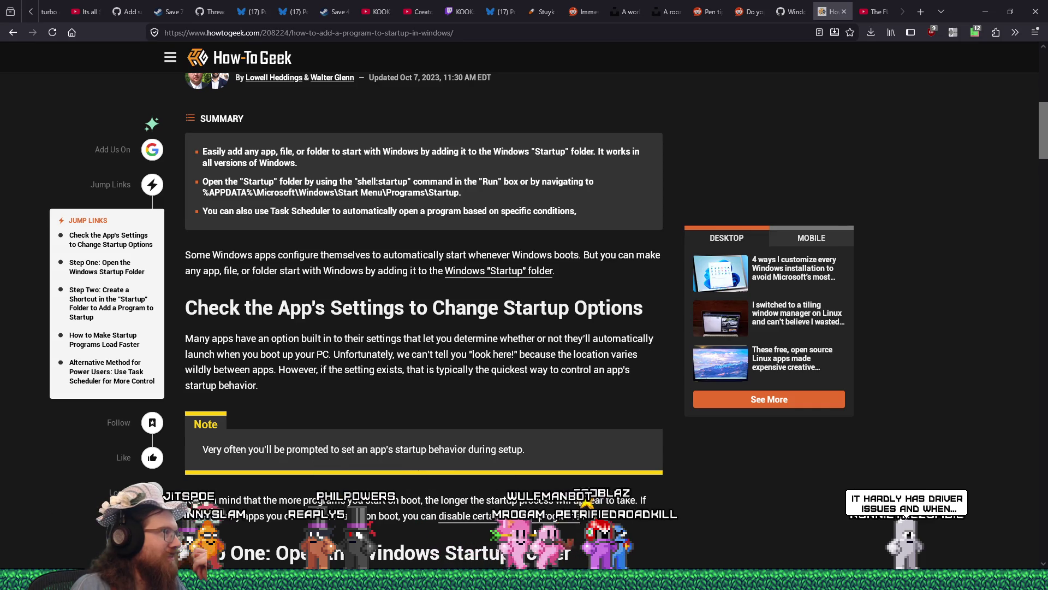
mouse_move(0, 88)
mouse_down()
mouse_move(365, 87)
mouse_move(622, 48)
mouse_up()
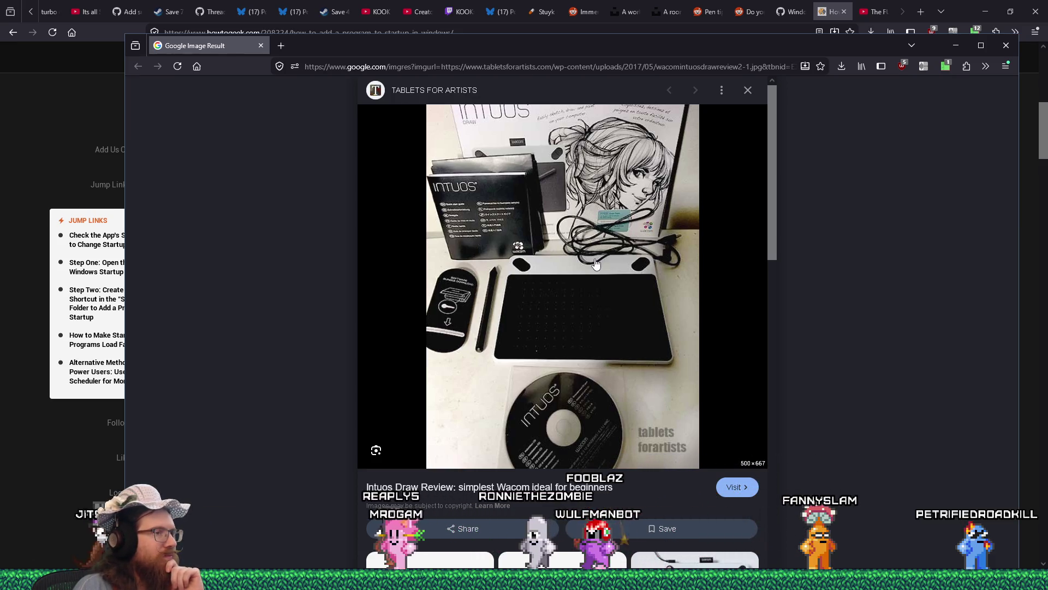
- Open the Tablets for Artists Intuos Draw review and scroll down to its Features list
click(556, 305)
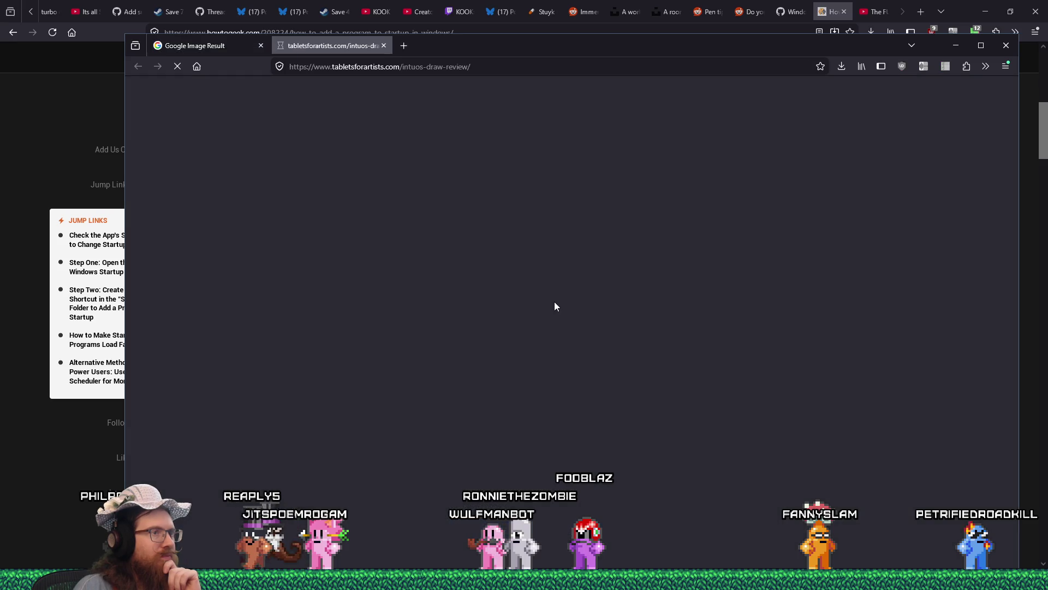
scroll(565, 363, down, 6)
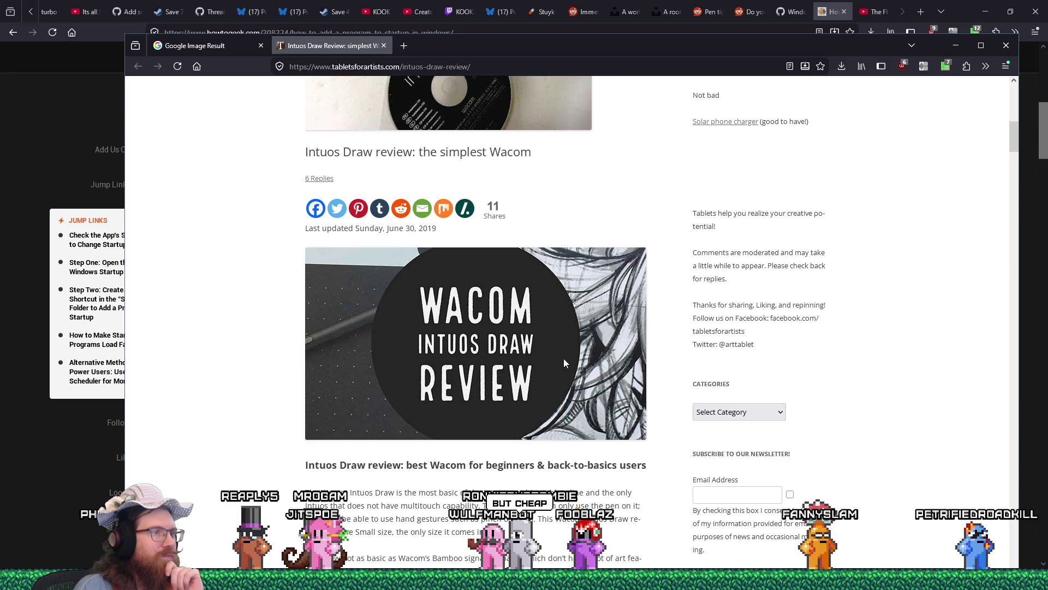
scroll(564, 362, down, 3)
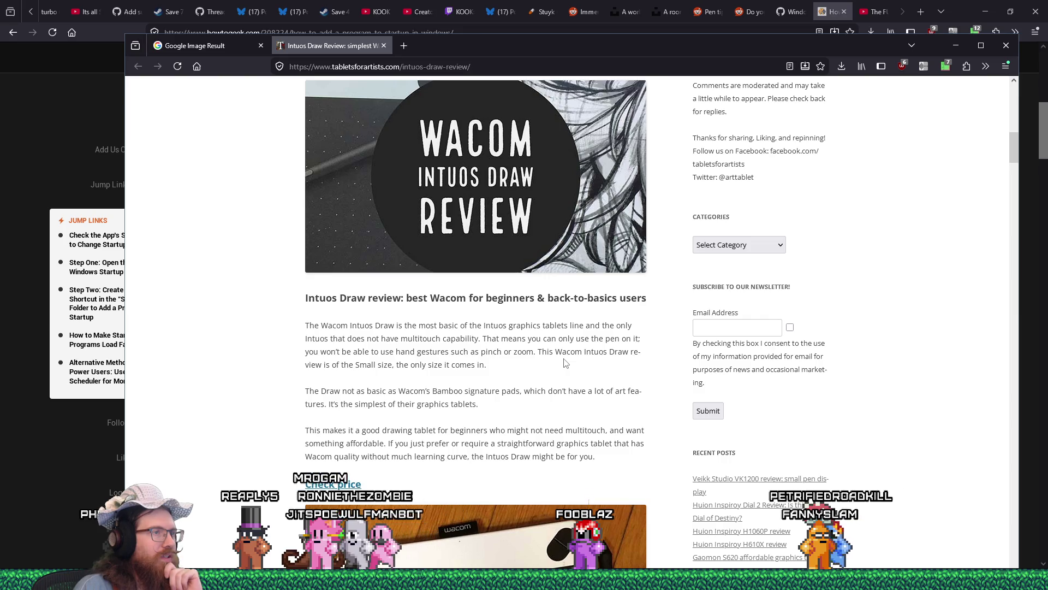
scroll(564, 363, down, 4)
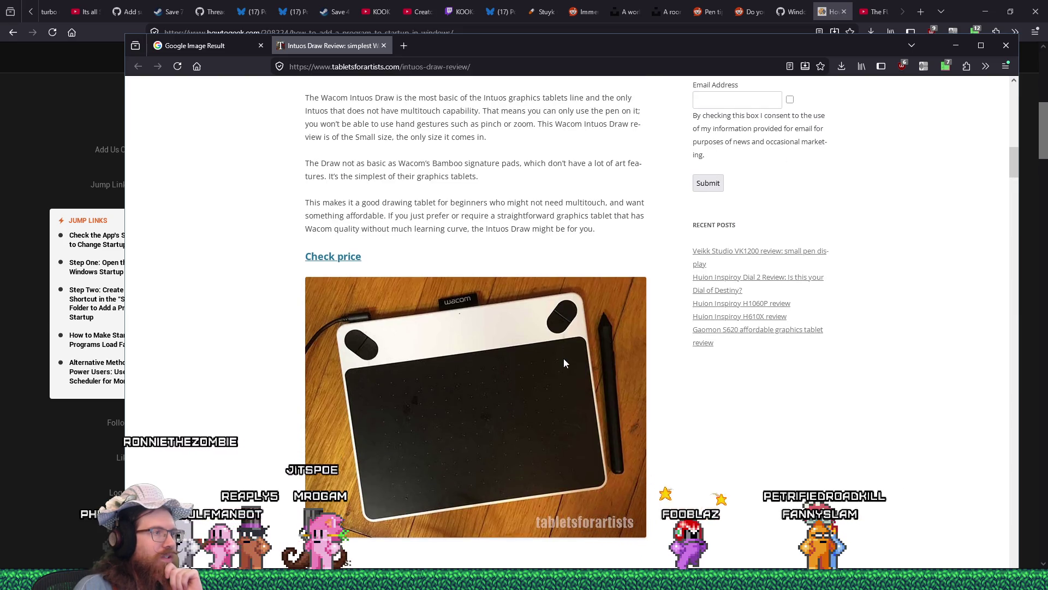
scroll(565, 362, down, 3)
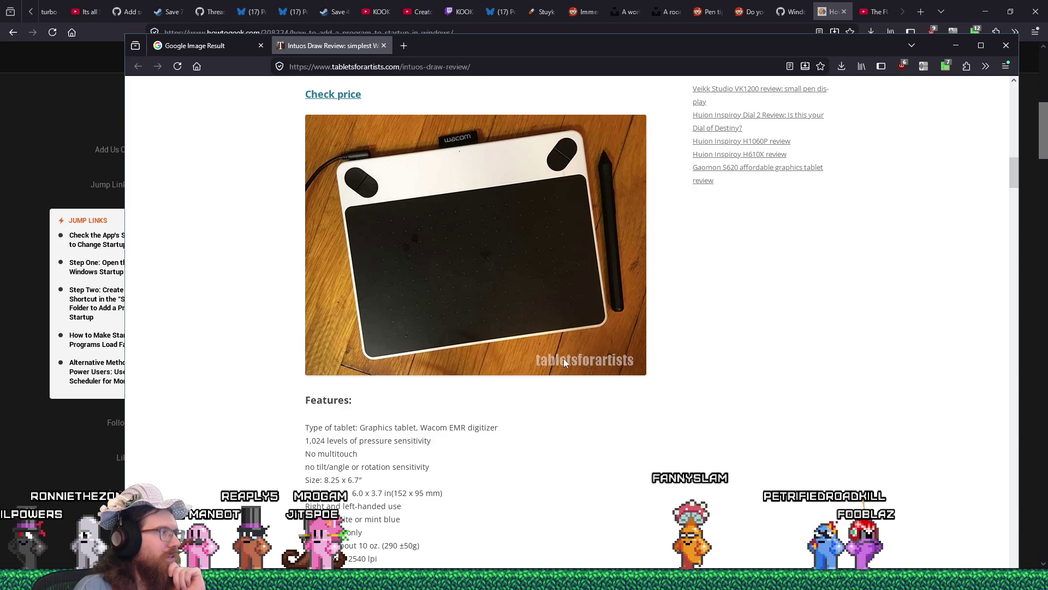
scroll(365, 257, up, 2)
- Check the Amazon Wacom Intuos Draw CTL490DW (Renewed) listing, then type 'huion 6x10' in the address bar
click(343, 207)
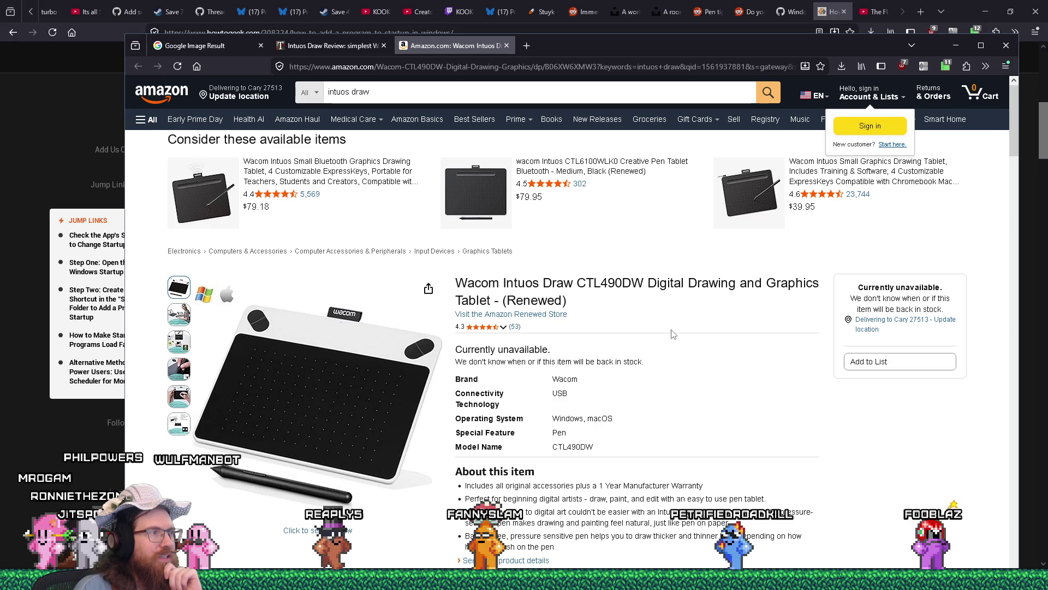
scroll(673, 334, down, 5)
scroll(673, 335, up, 5)
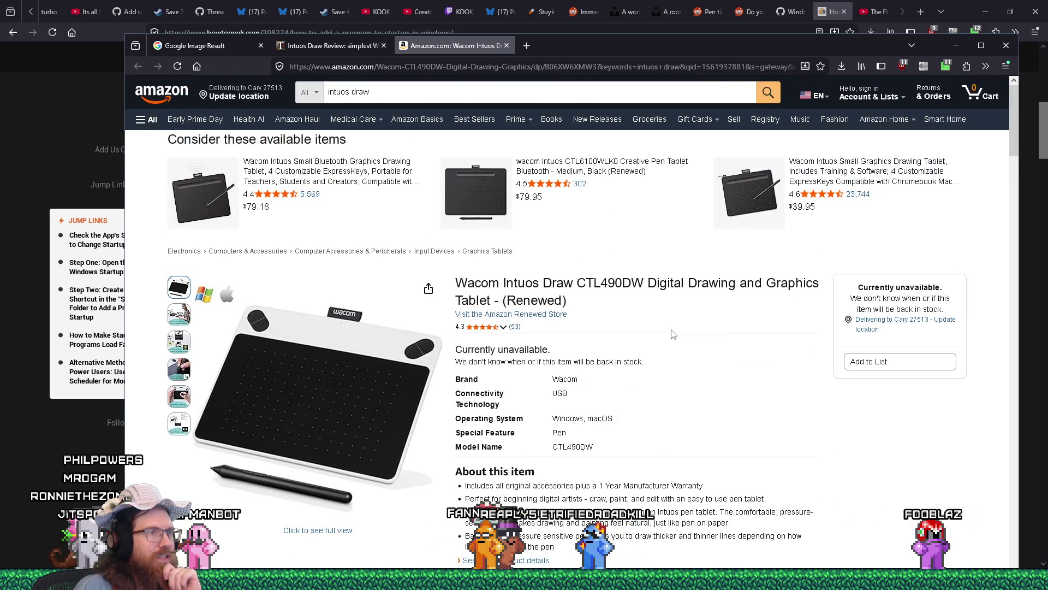
scroll(673, 334, down, 6)
scroll(672, 329, up, 6)
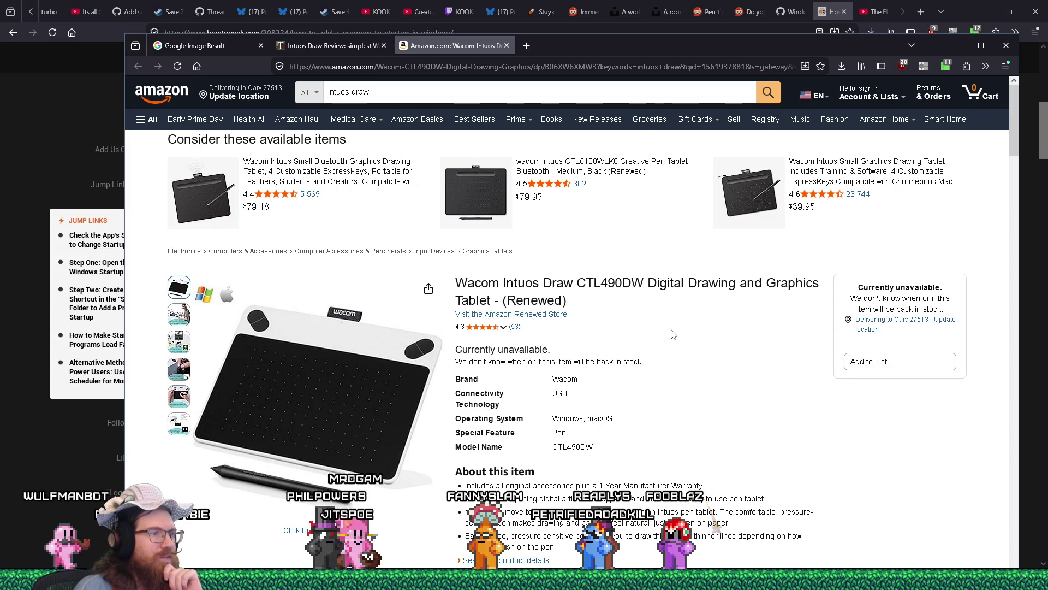
scroll(672, 334, down, 15)
scroll(595, 299, up, 15)
click(591, 71)
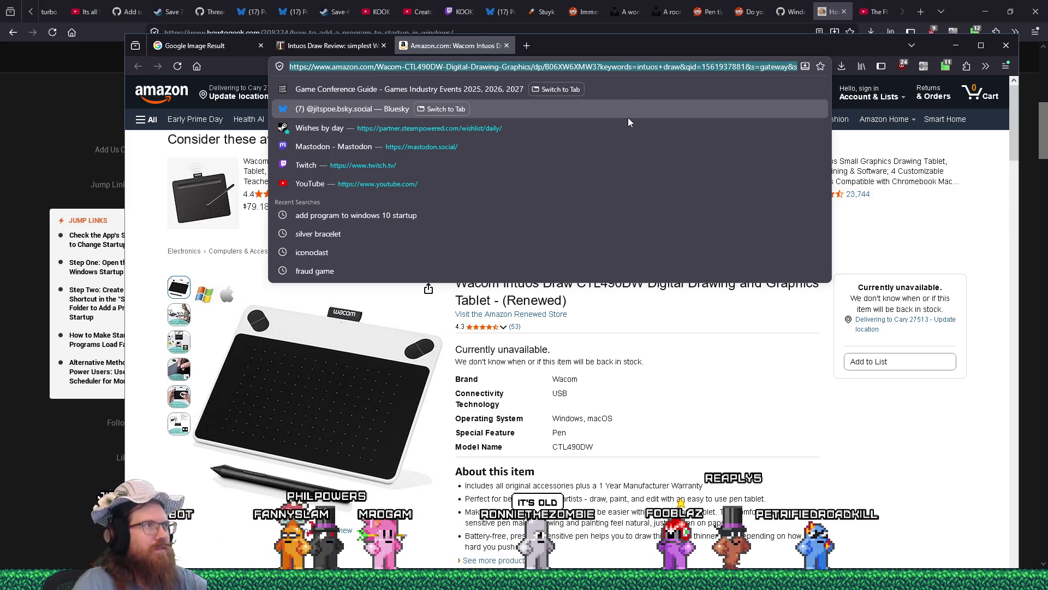
text(huion )
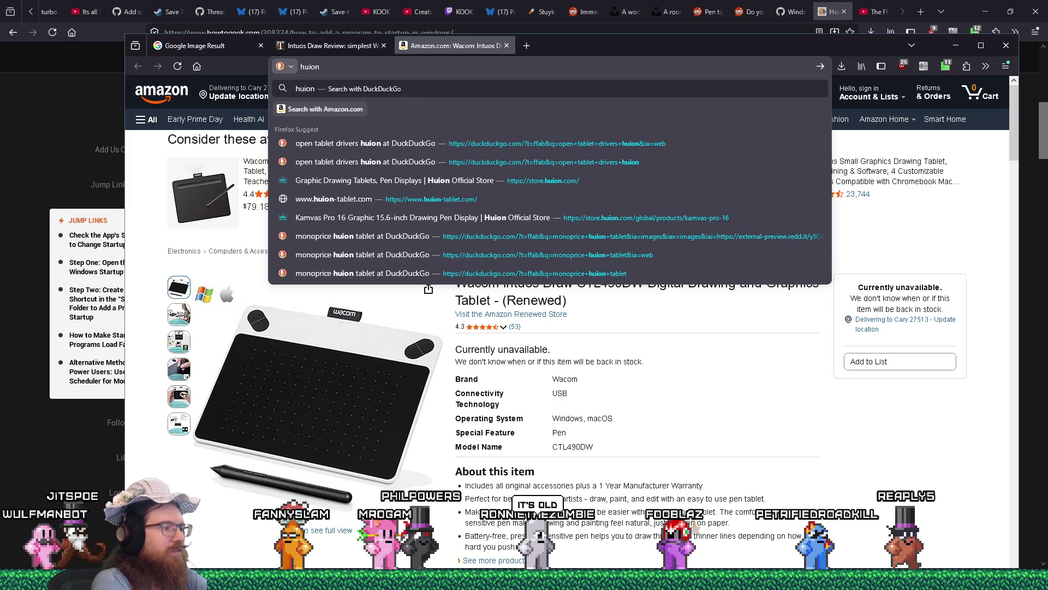
text(6x1)
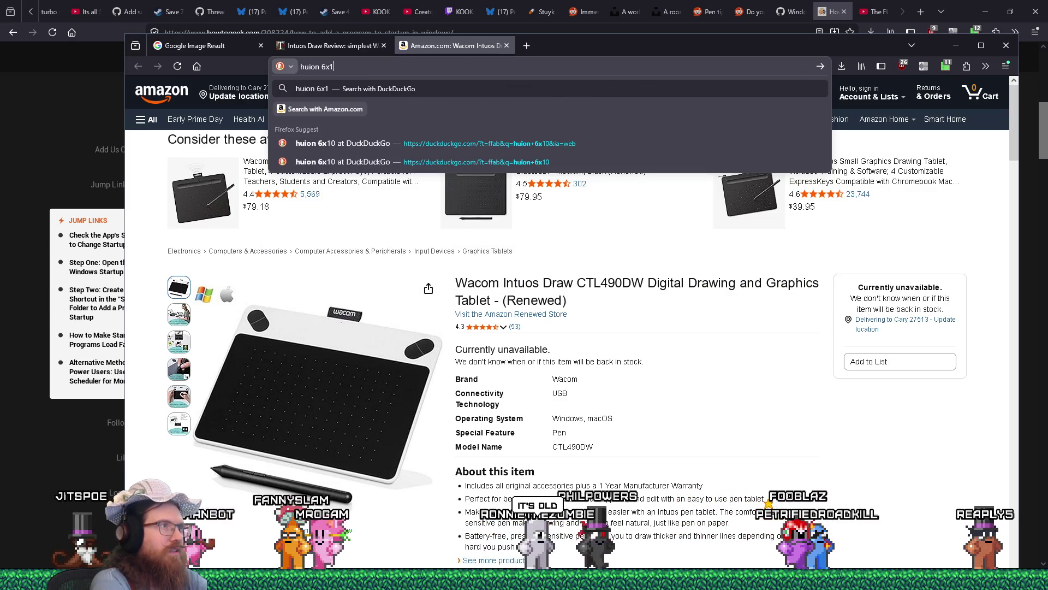
text(0)
- Search 'huion 6x10' and review the HUION H610PRO V2 listing, marked currently unavailable
key(Return)
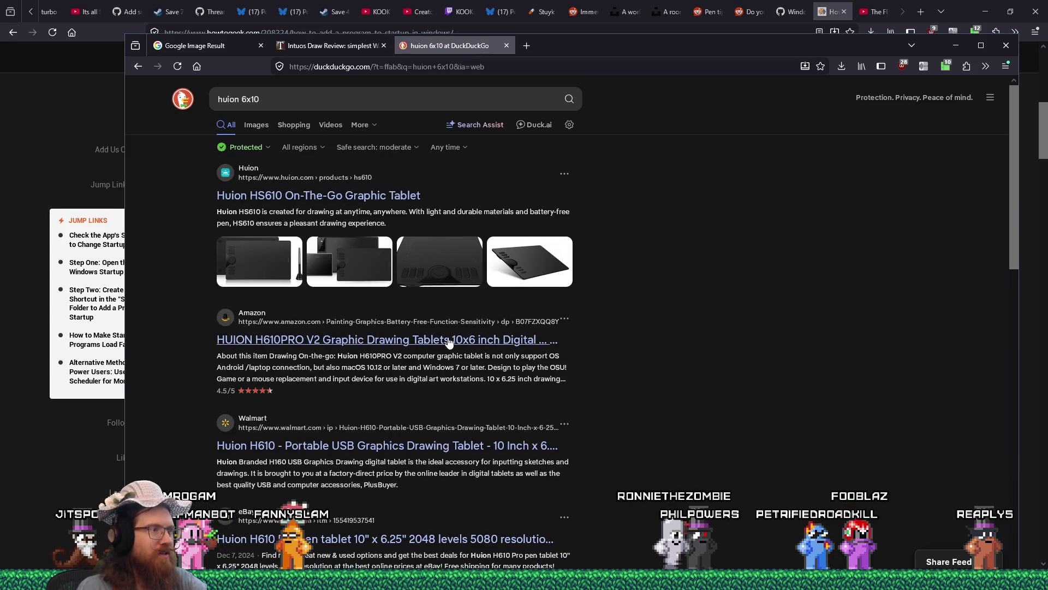
scroll(557, 418, down, 5)
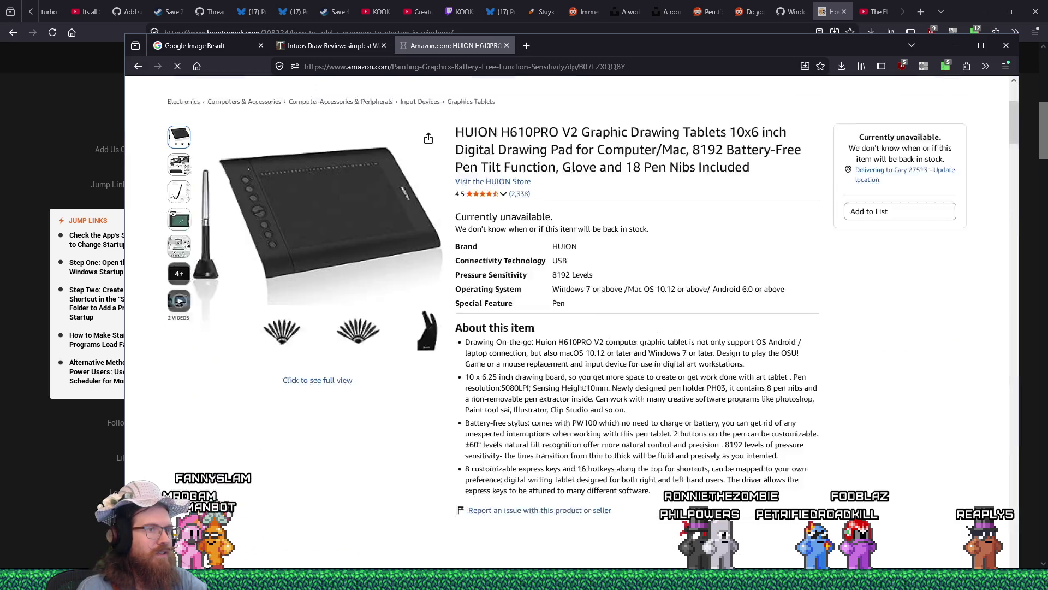
scroll(567, 429, down, 5)
scroll(567, 426, up, 10)
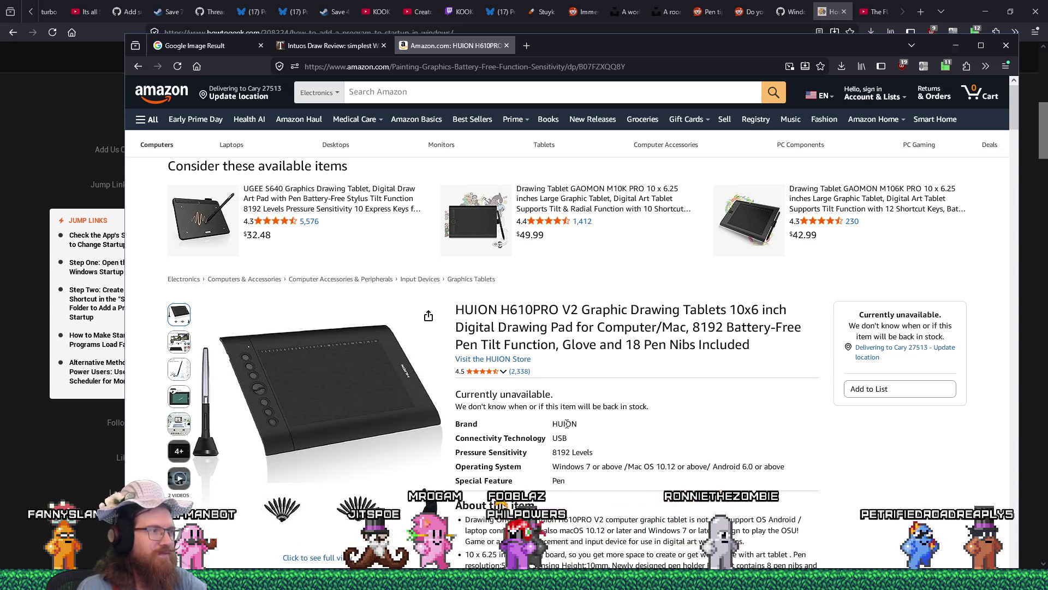
mouse_move(343, 370)
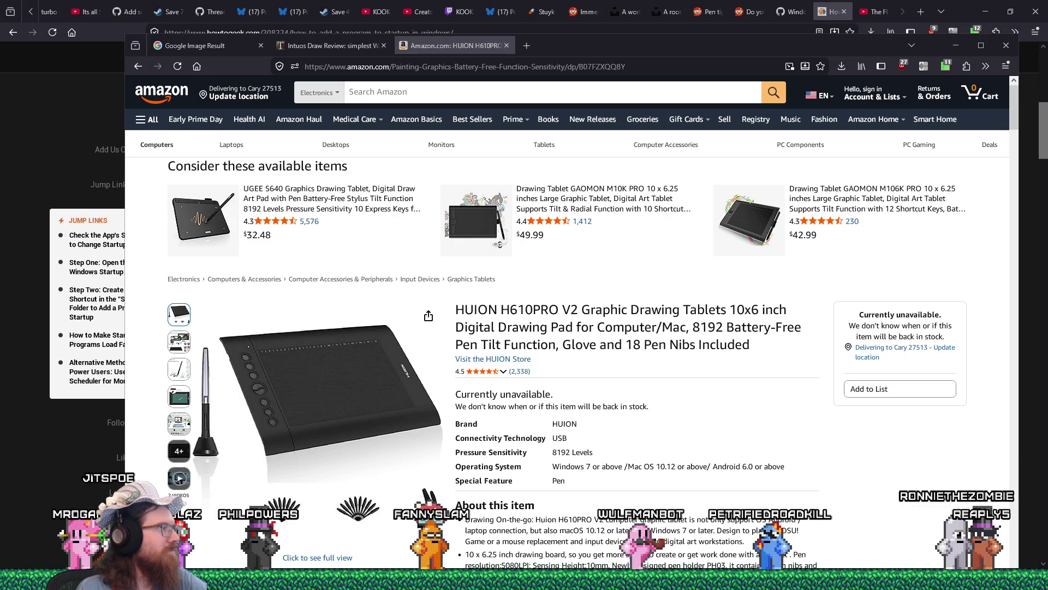
click(374, 63)
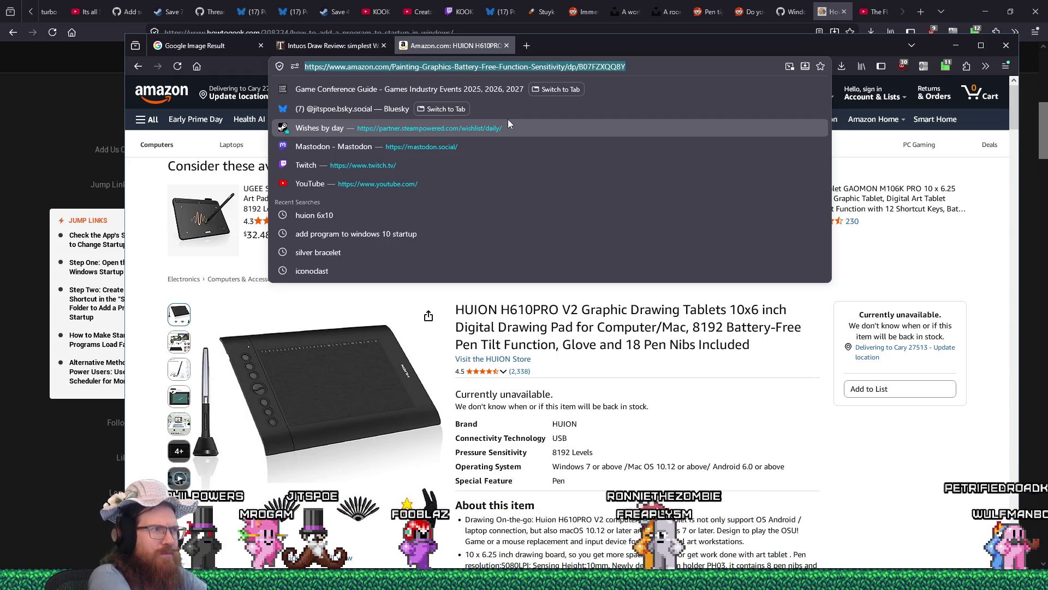
- Load monoprice.com and start a store search for tablets
text(mo)
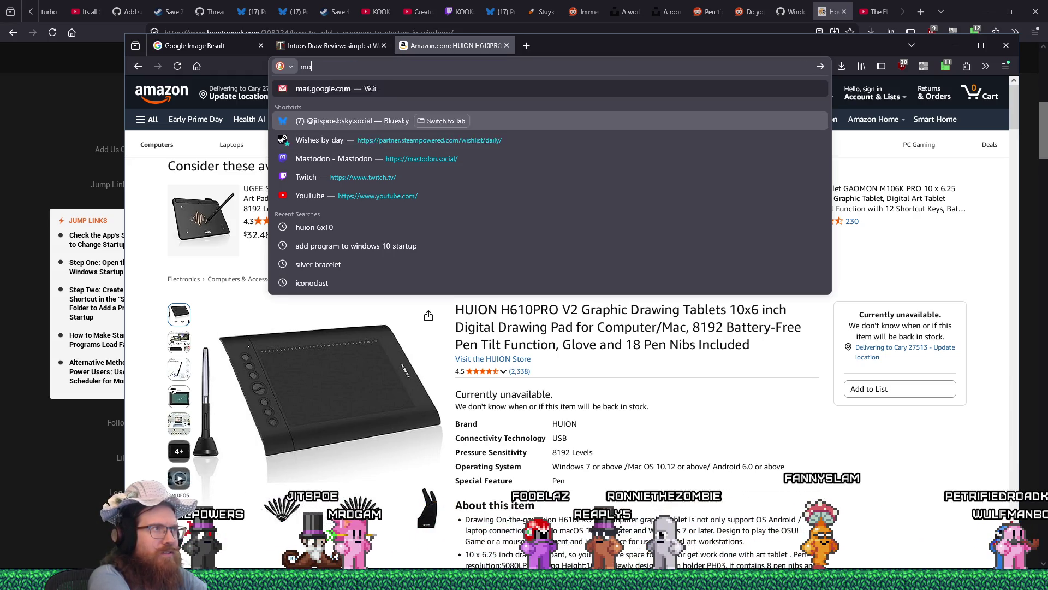
text(noprice.com)
key(Return)
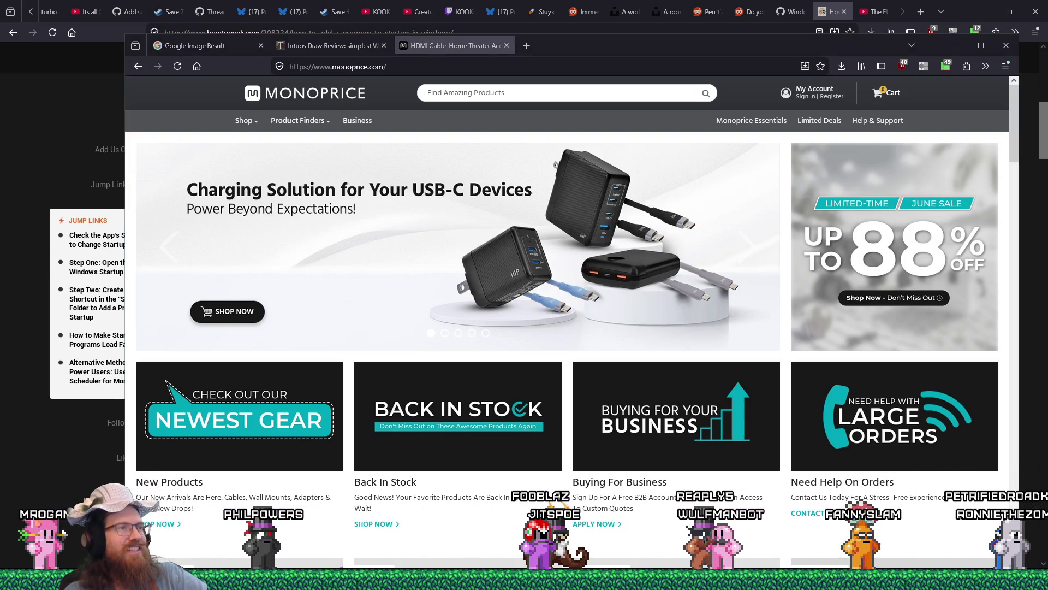
click(535, 95)
text(tablet)
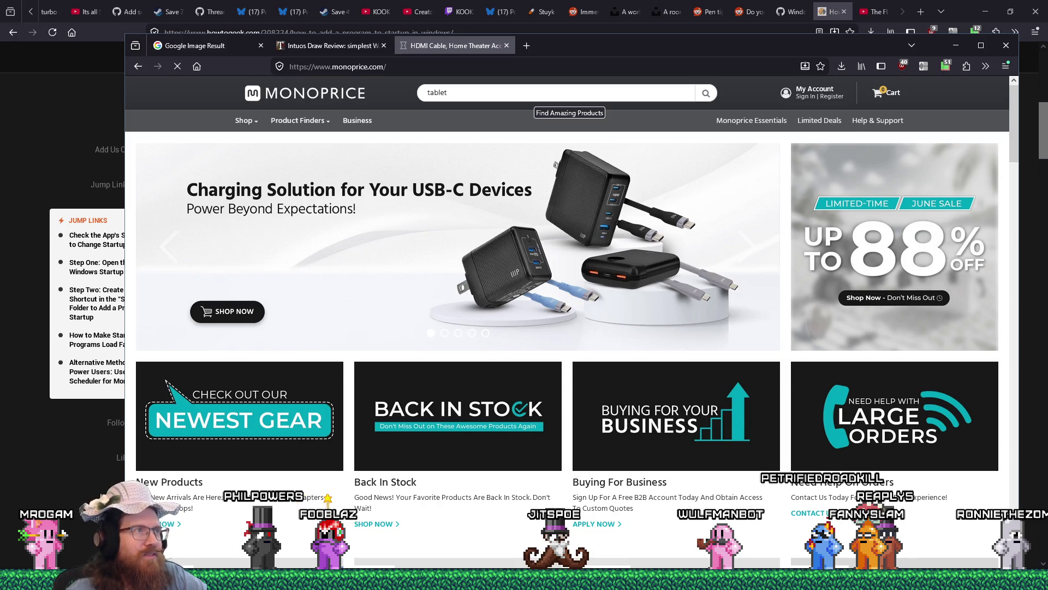
- Browse the 15 Tablets category results, then close the Monoprice tab
scroll(602, 466, down, 6)
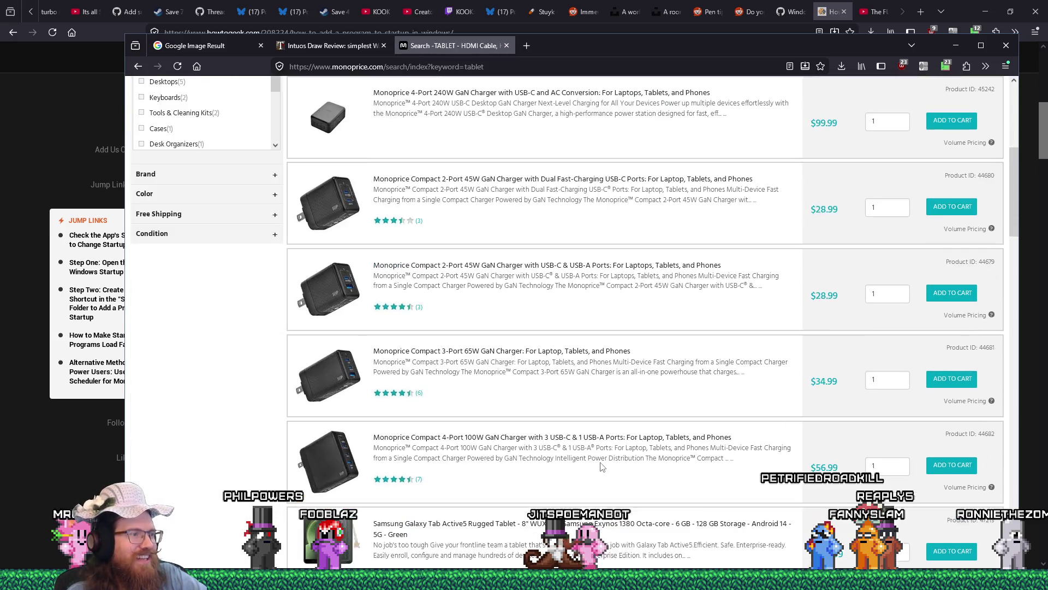
scroll(602, 467, down, 5)
scroll(601, 468, down, 15)
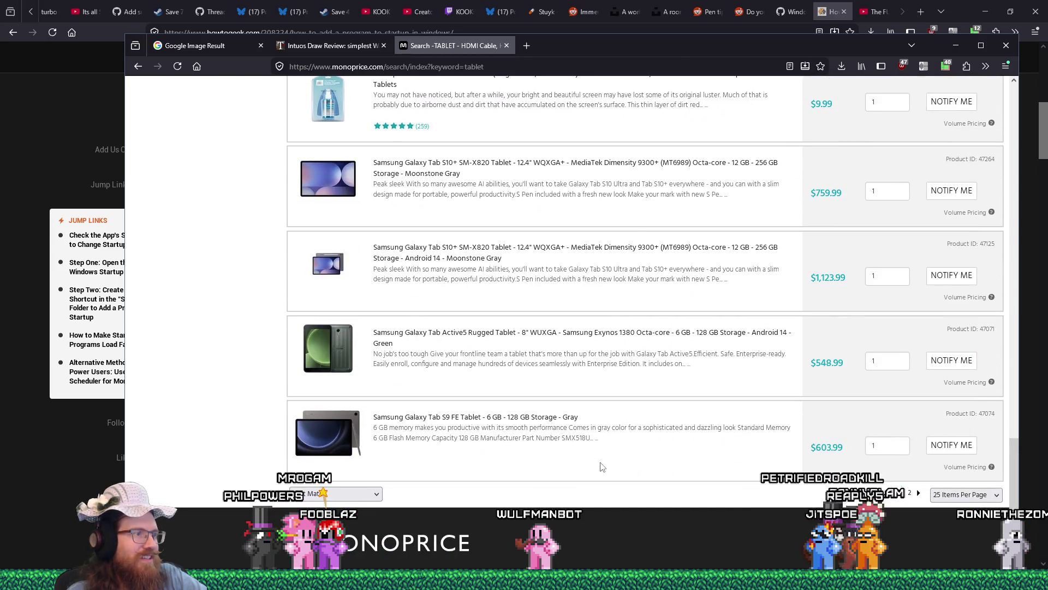
scroll(602, 466, down, 3)
scroll(601, 468, up, 15)
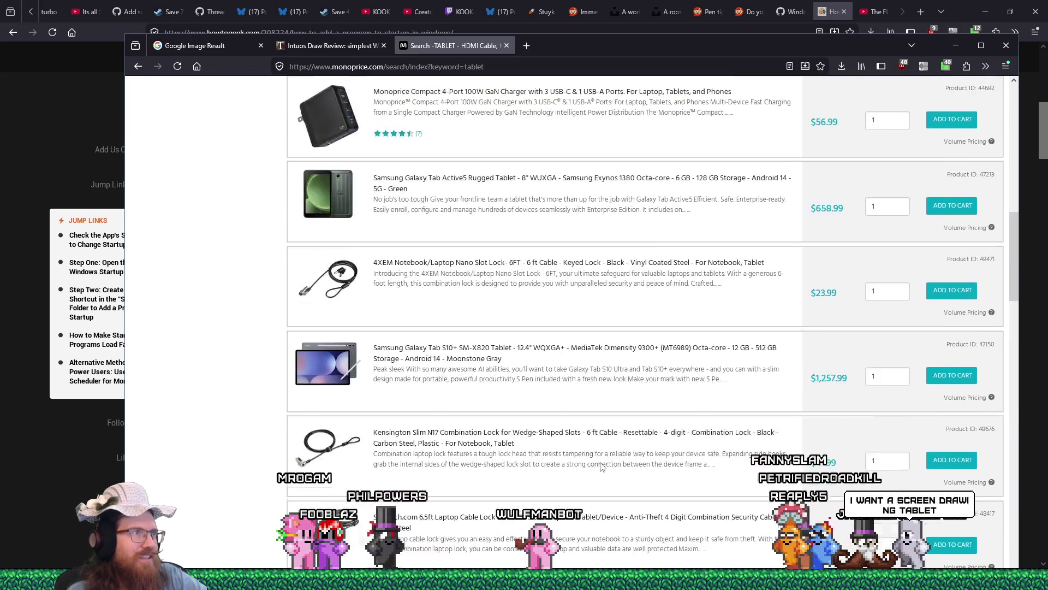
scroll(602, 467, up, 3)
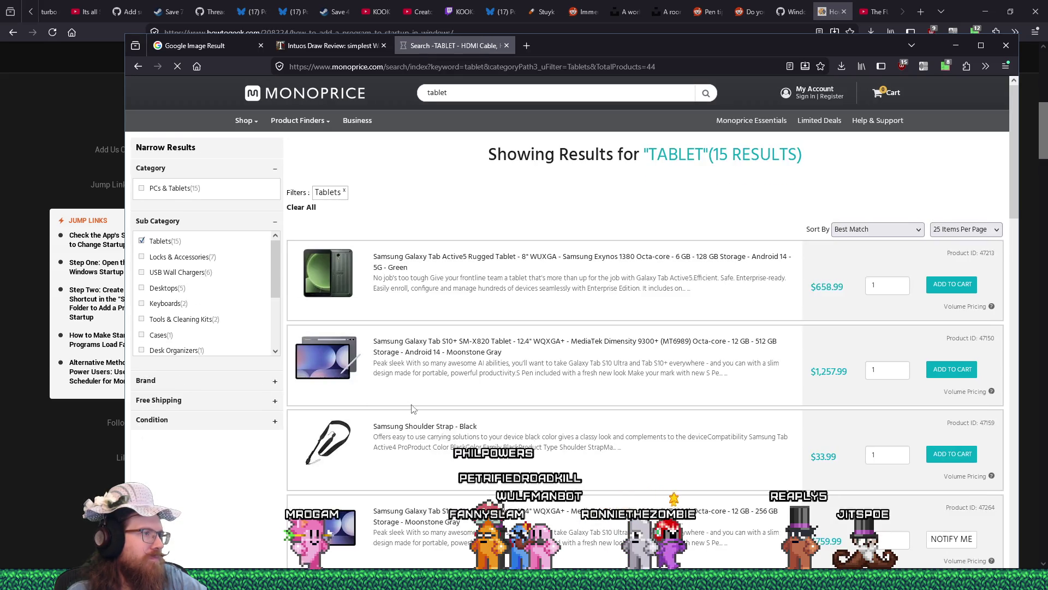
scroll(430, 412, down, 5)
scroll(430, 413, down, 10)
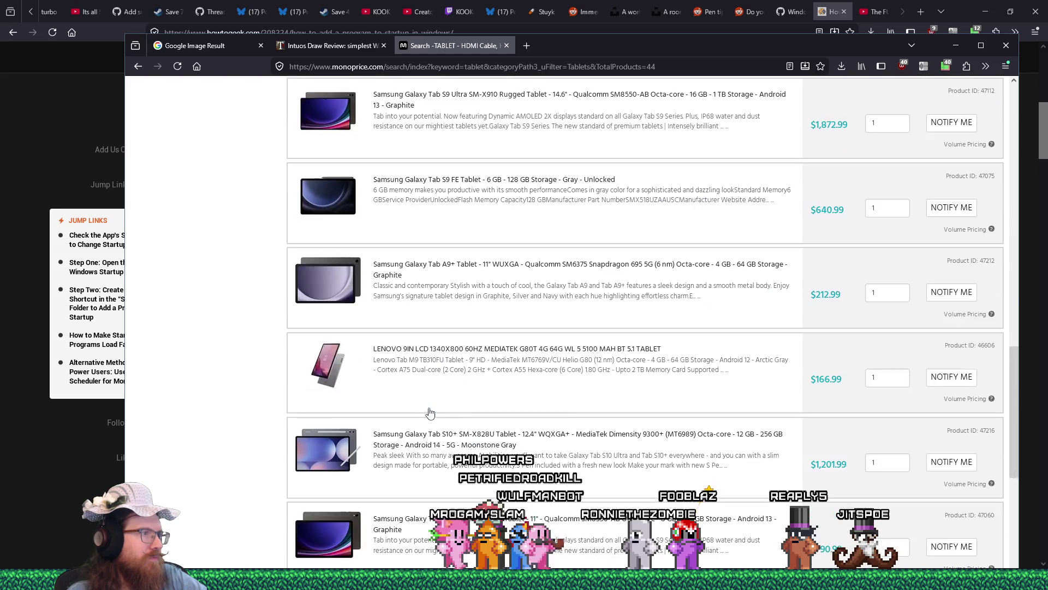
scroll(430, 413, up, 8)
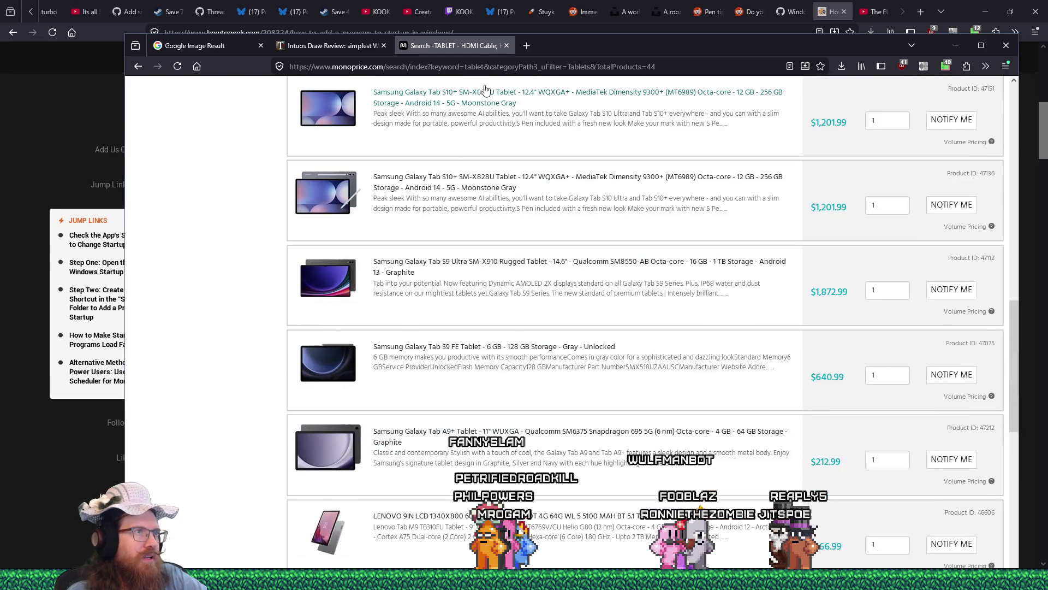
click(503, 46)
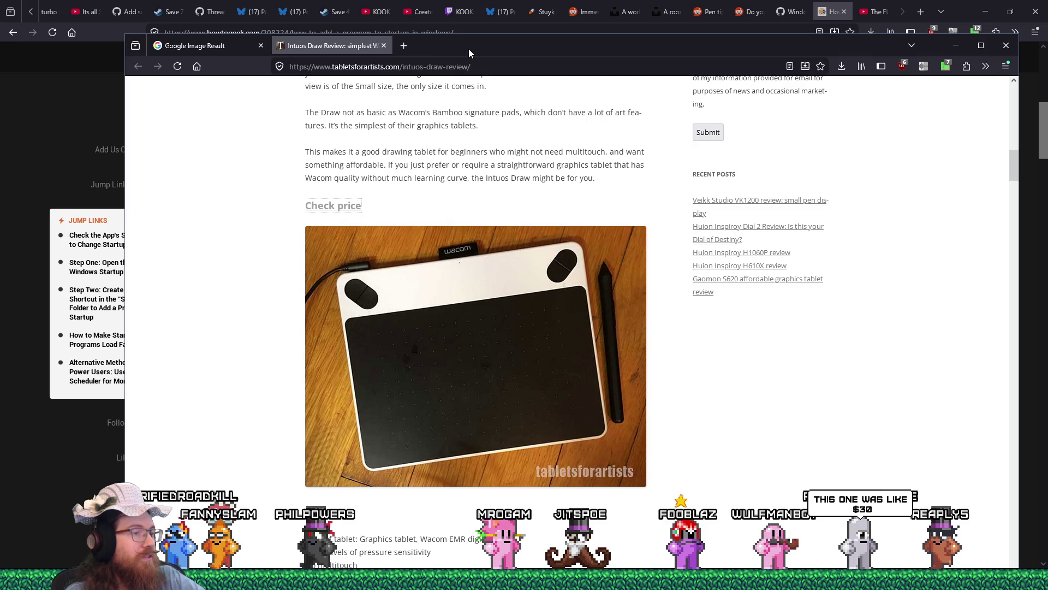
- Close the Intuos Draw review, Google image result and How-To Geek pages
click(384, 46)
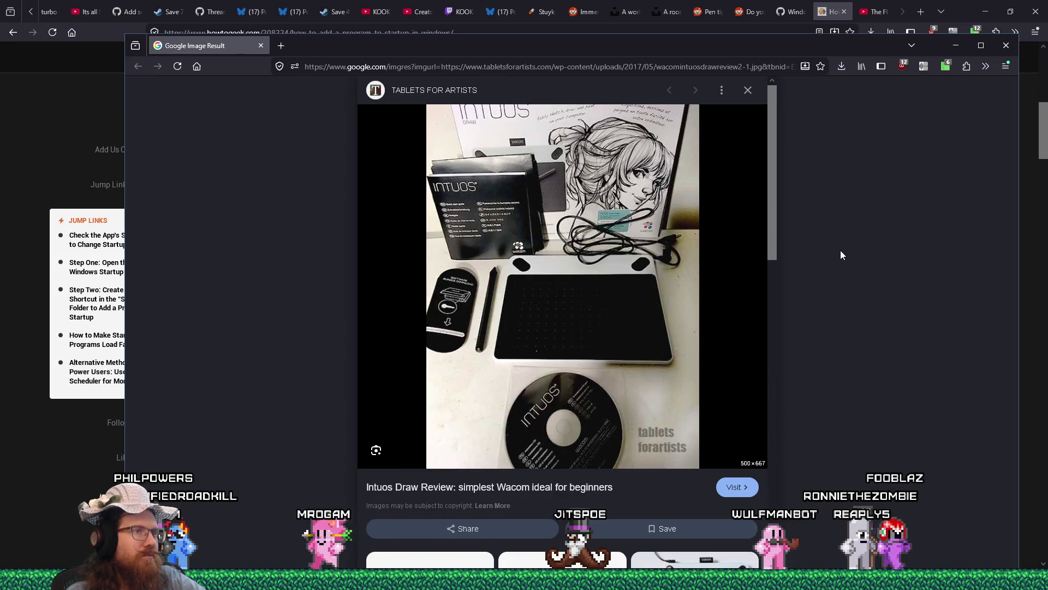
click(261, 46)
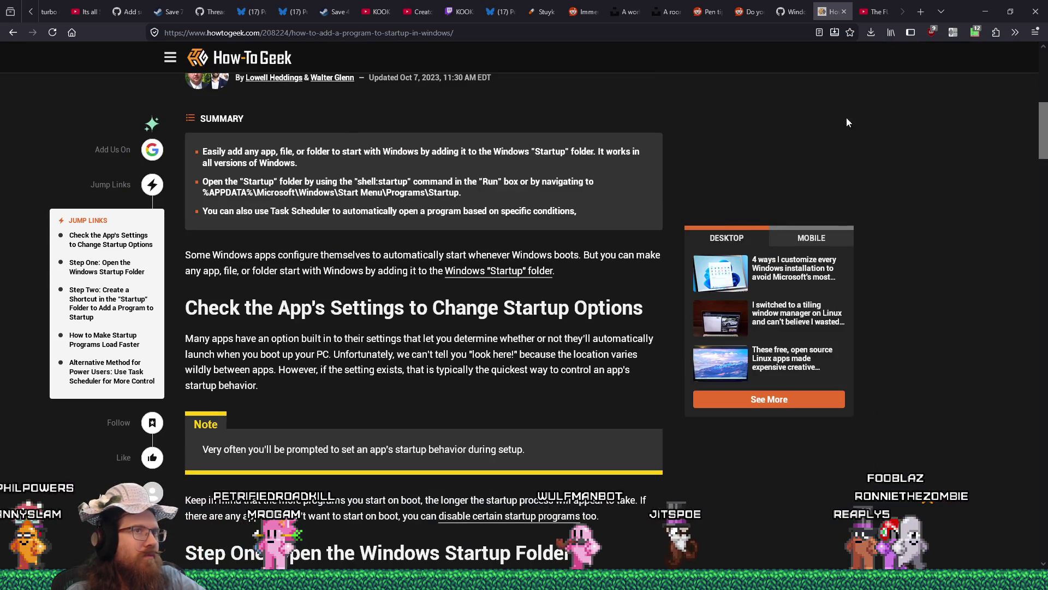
click(844, 11)
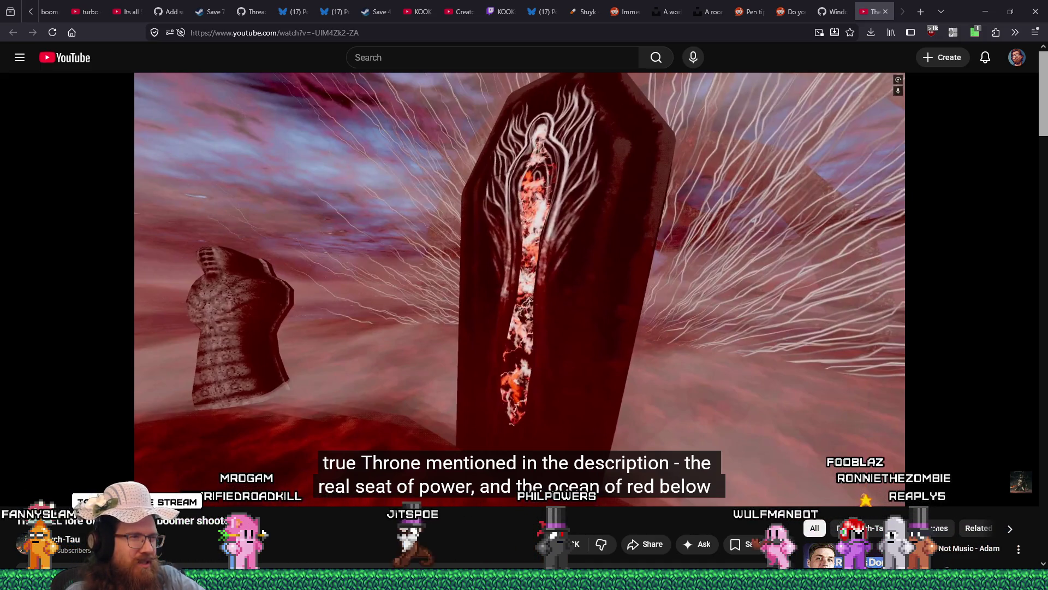
mouse_move(377, 411)
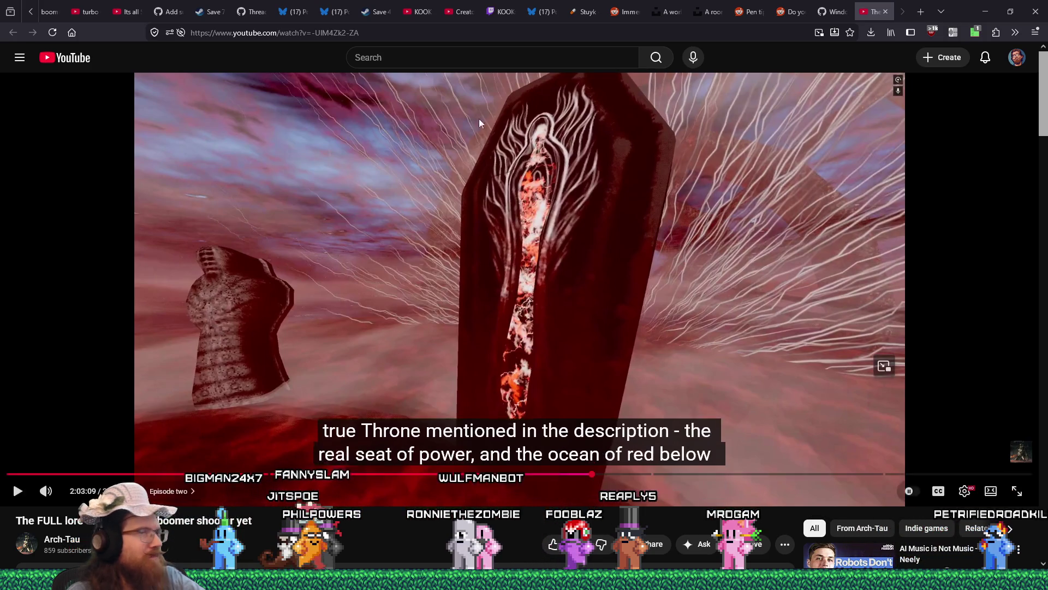
click(921, 12)
- Go to Twitch and open the Software and Game Development category
drag(866, 14, 831, 14)
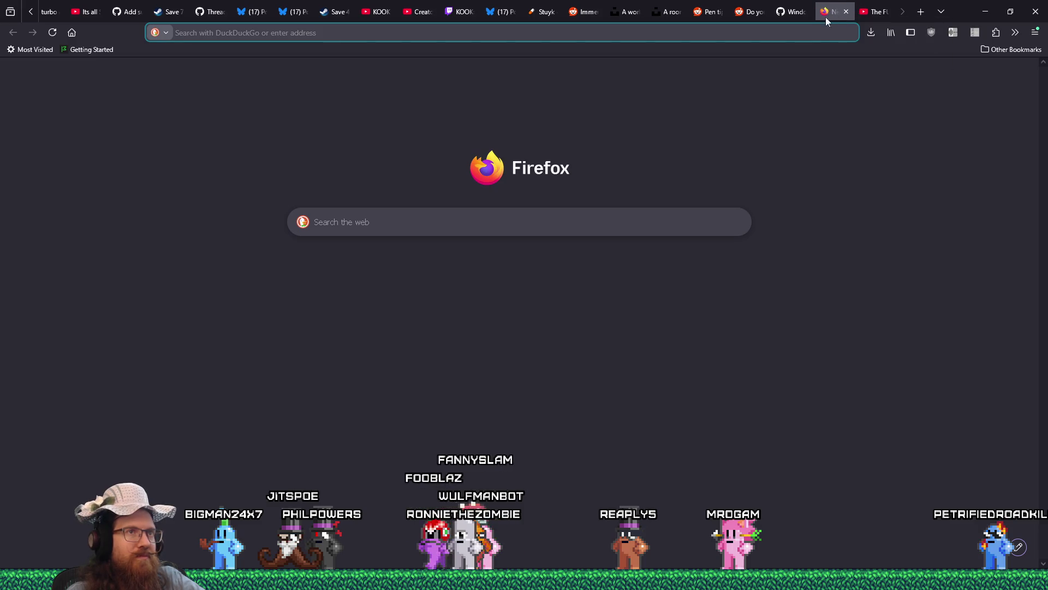
click(801, 32)
text(twitch.tv/)
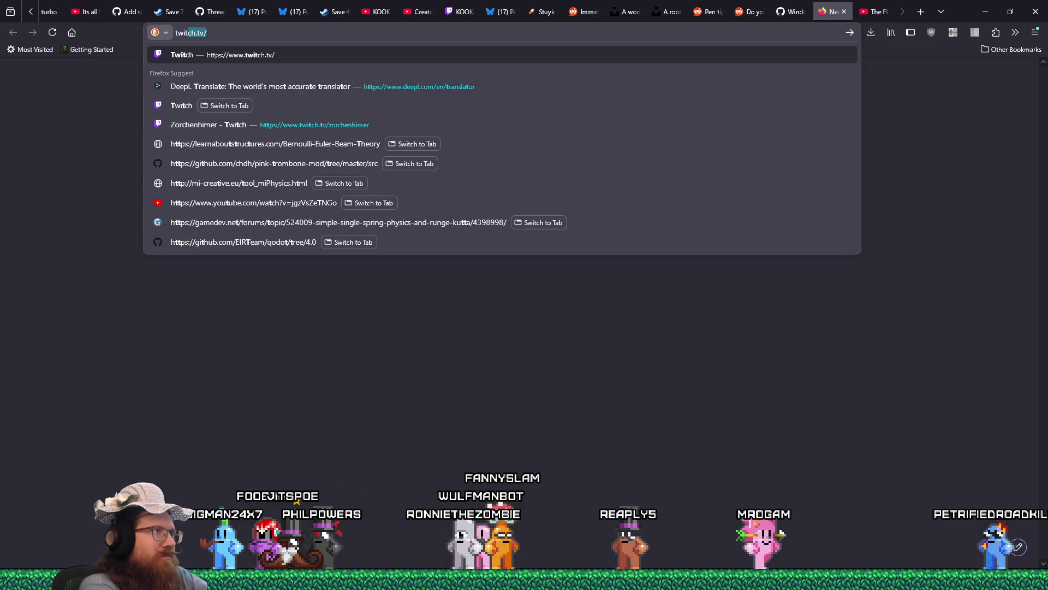
key(Return)
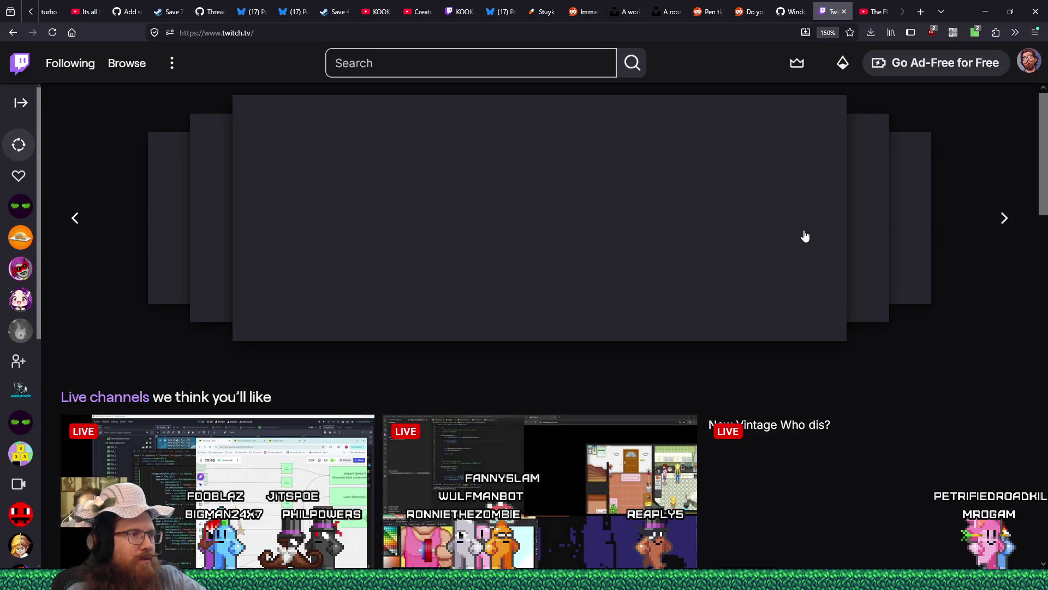
scroll(804, 236, down, 5)
scroll(411, 274, down, 5)
click(132, 343)
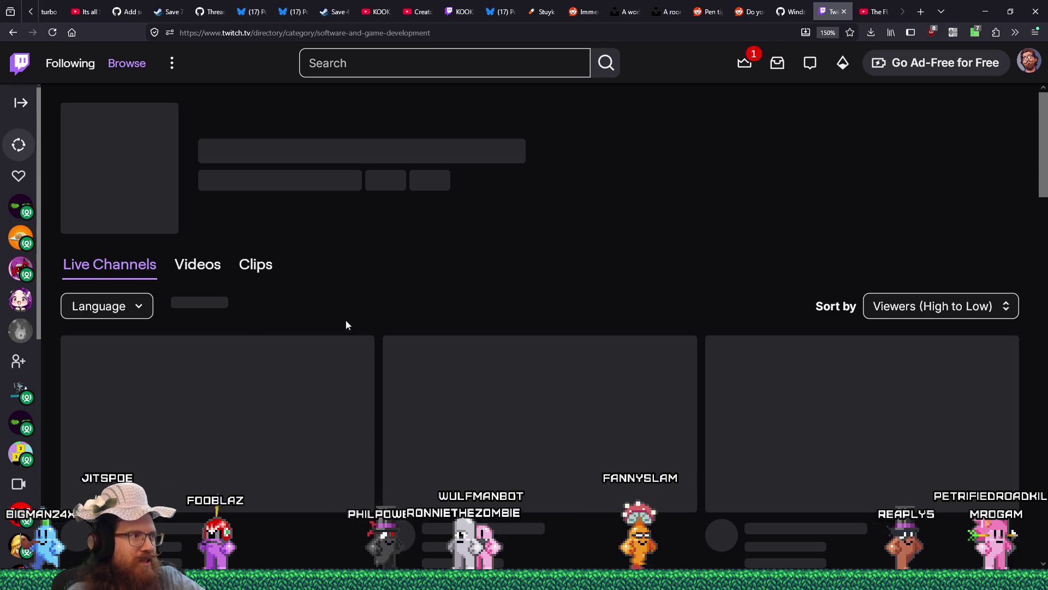
- Open another streamer's stream in a background tab, check it, and return to the directory
scroll(376, 322, down, 5)
scroll(375, 322, up, 5)
scroll(376, 322, down, 1)
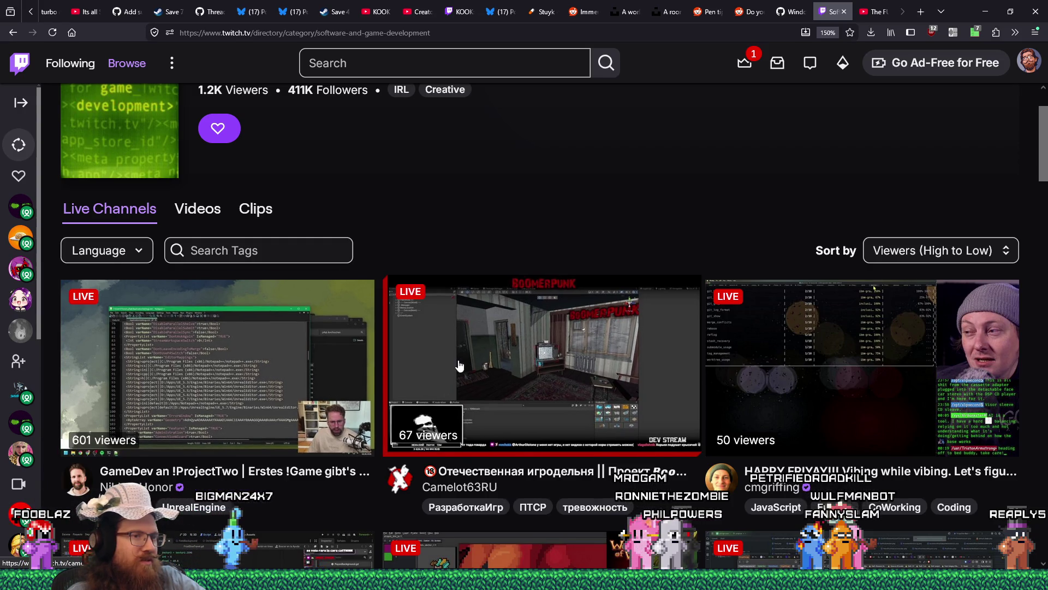
scroll(458, 366, down, 3)
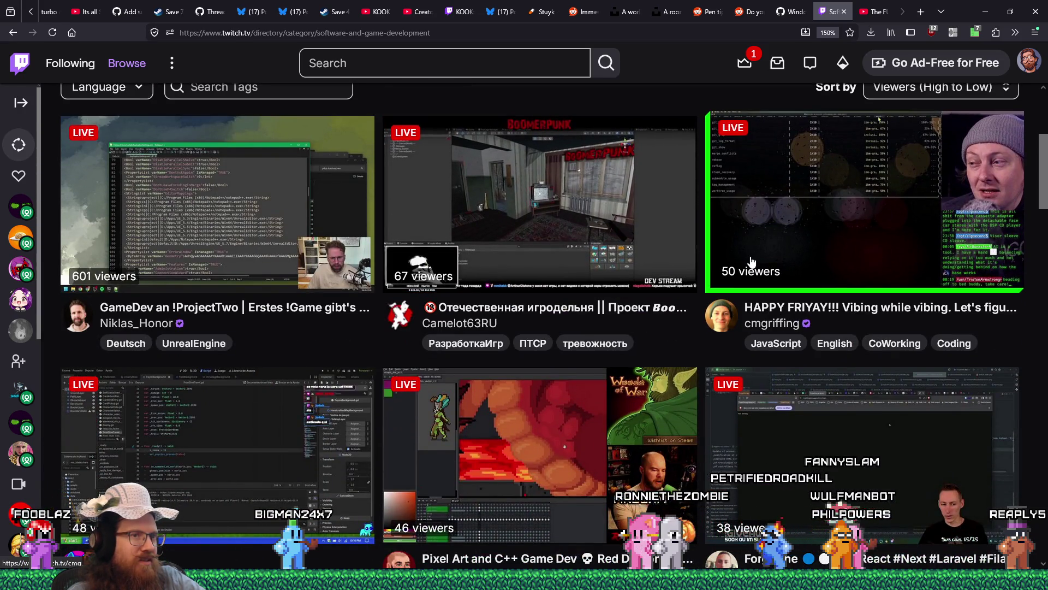
scroll(319, 356, down, 2)
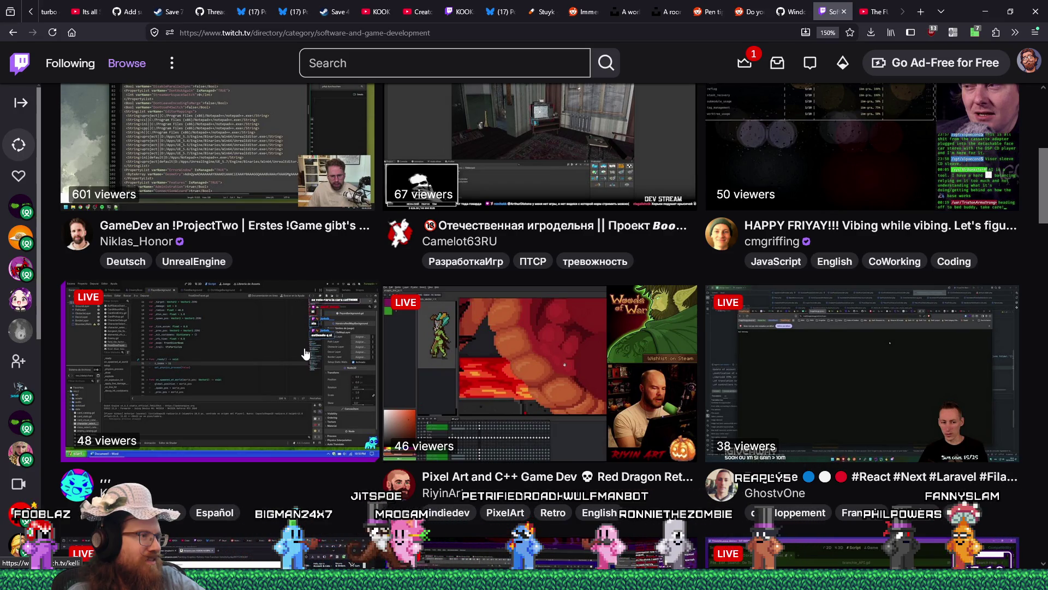
middle_click(305, 354)
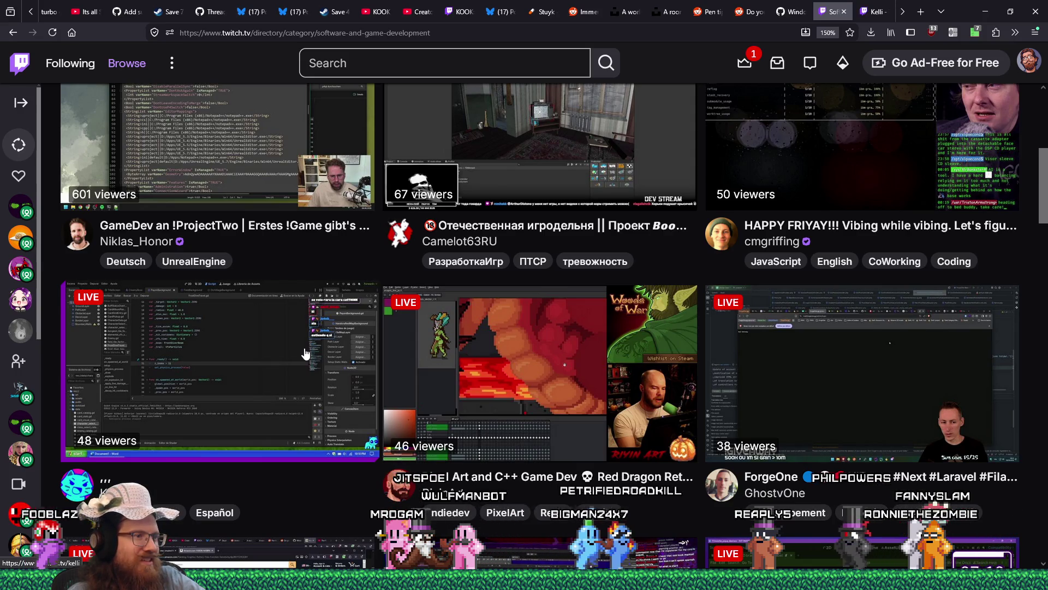
scroll(305, 354, down, 2)
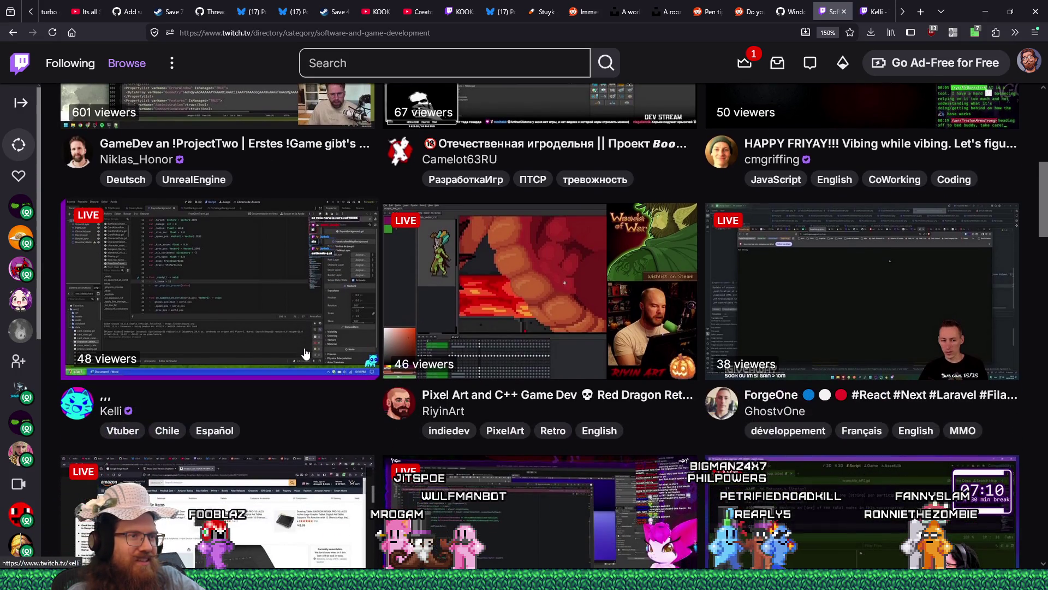
scroll(339, 364, up, 4)
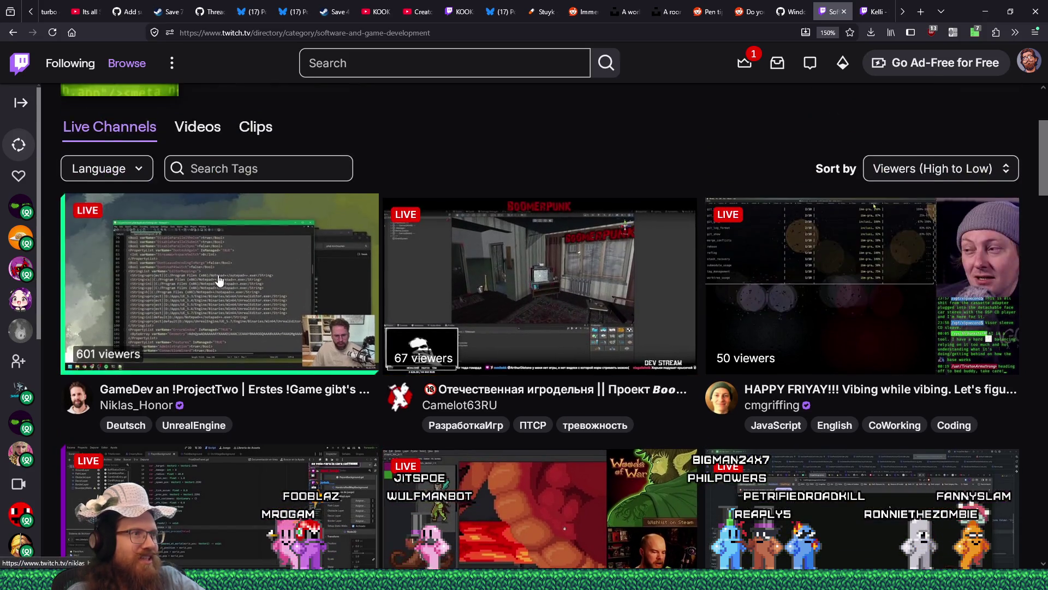
scroll(336, 372, down, 5)
scroll(528, 224, up, 3)
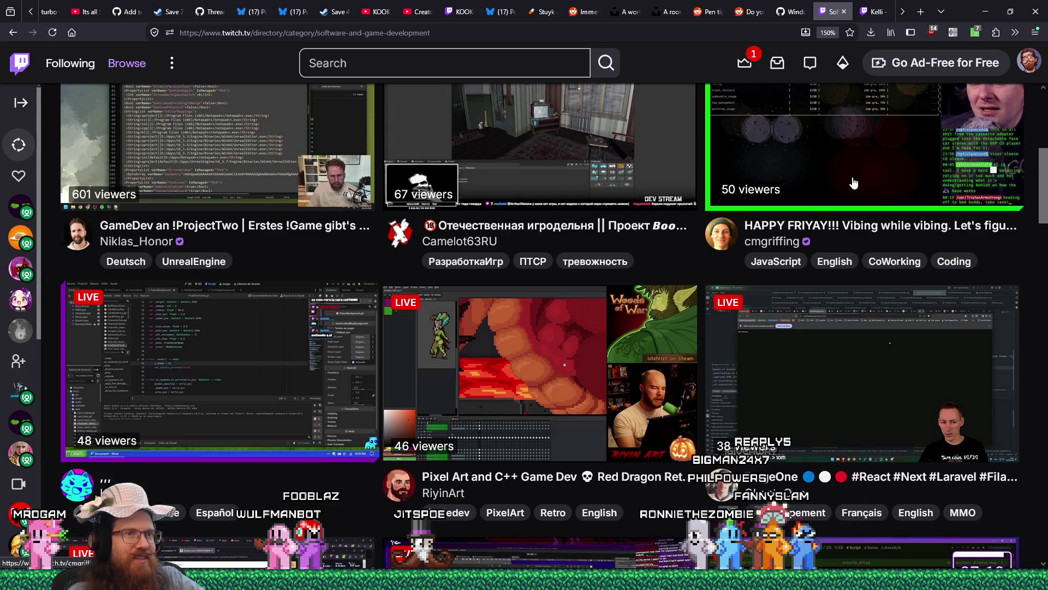
click(867, 13)
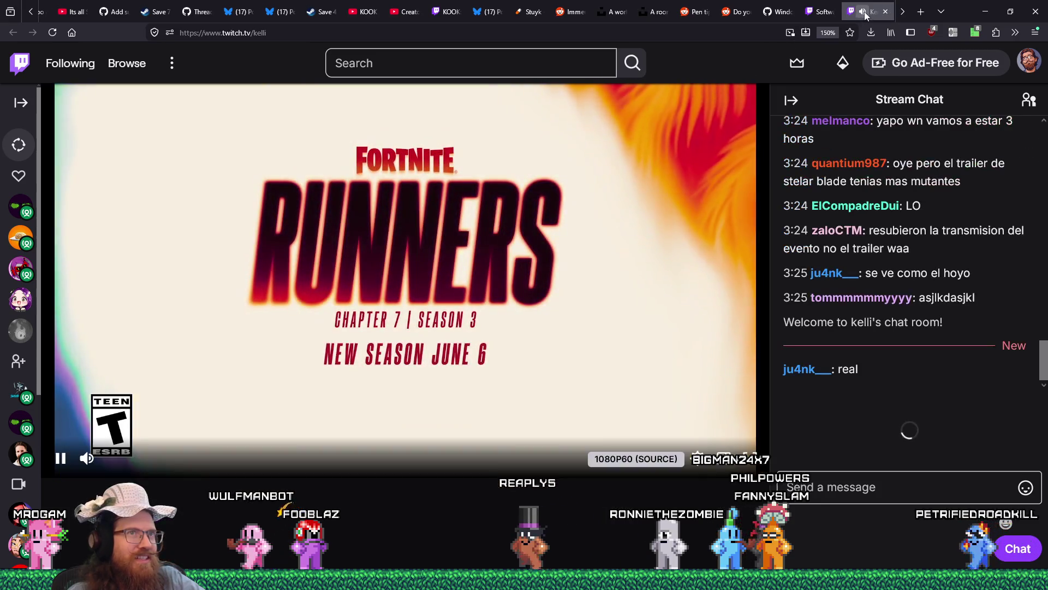
click(828, 13)
- Open LuneSnowtail's and RiyinArt's streams in background tabs, then switch to LuneSnowtail
scroll(644, 293, down, 3)
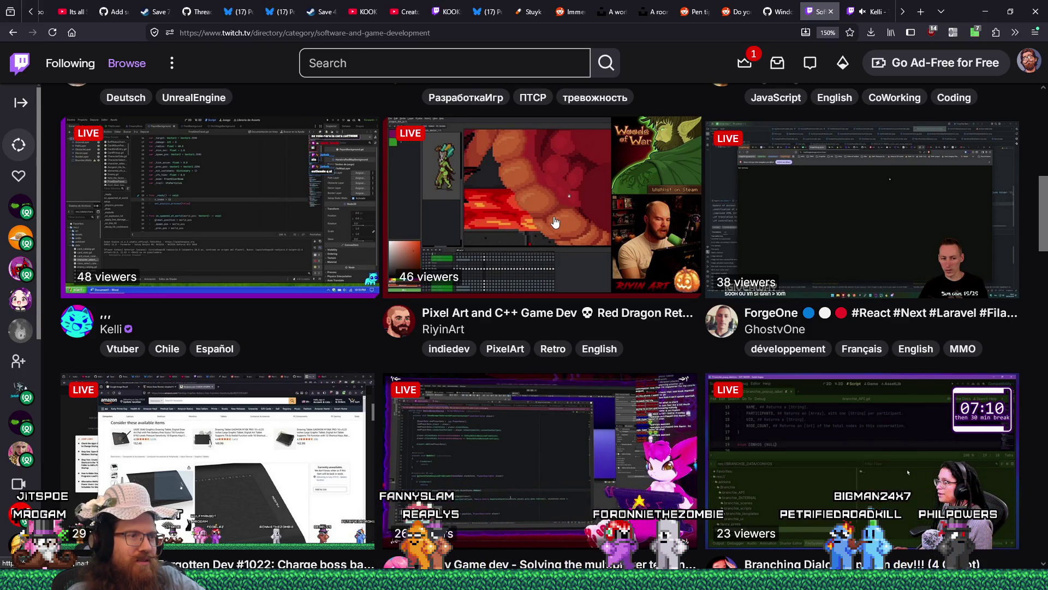
scroll(555, 221, down, 2)
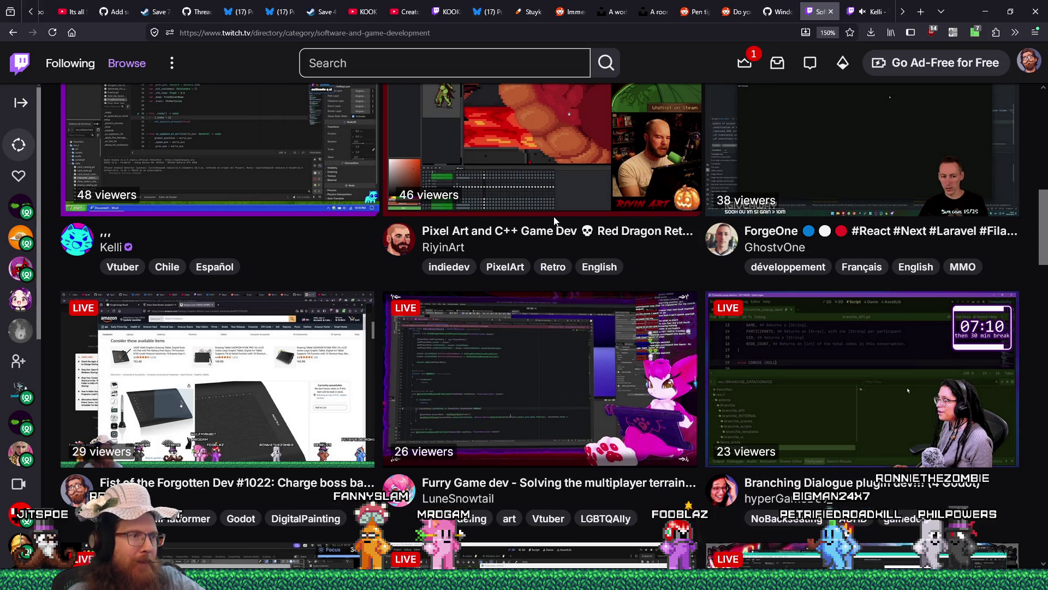
middle_click(555, 221)
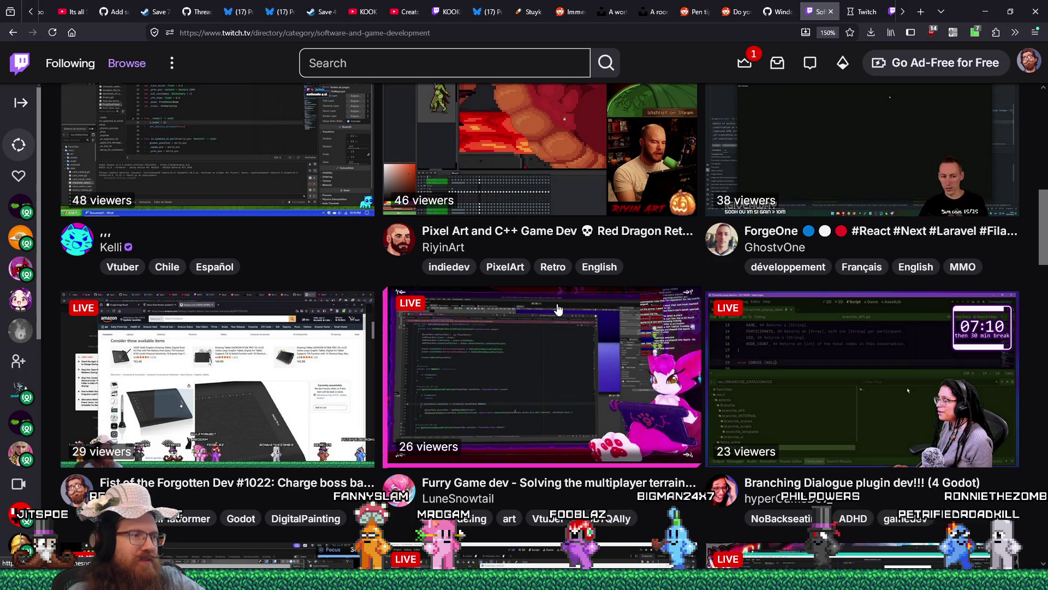
scroll(557, 304, down, 3)
scroll(554, 284, up, 4)
middle_click(552, 264)
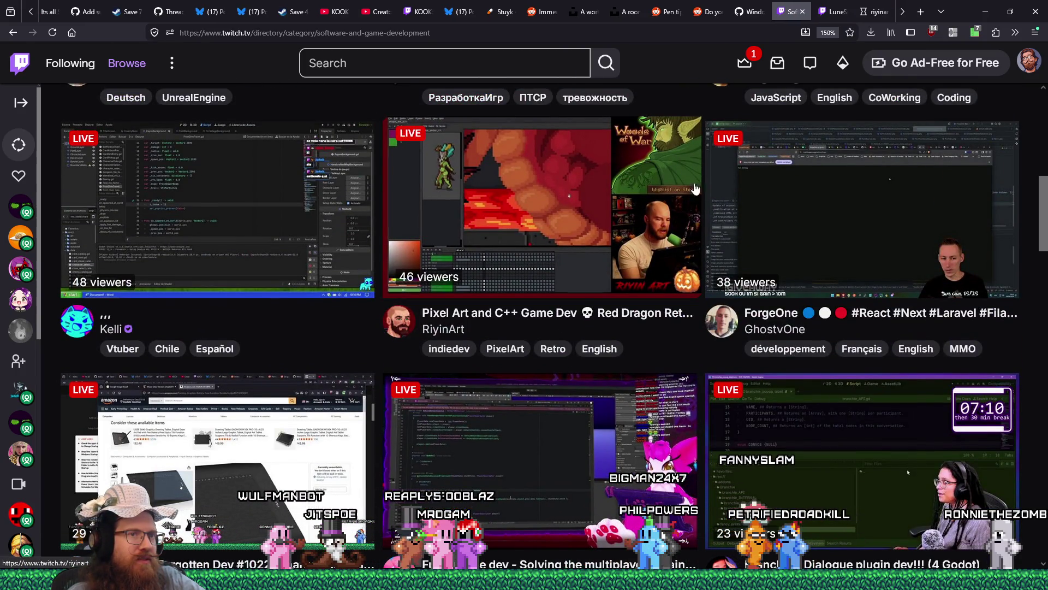
click(834, 11)
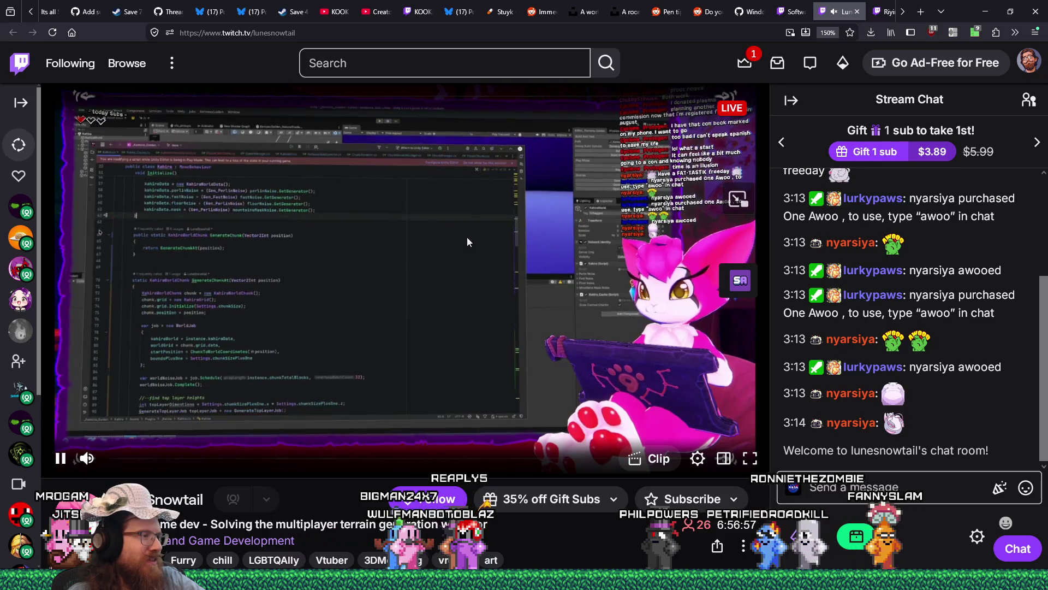
click(886, 13)
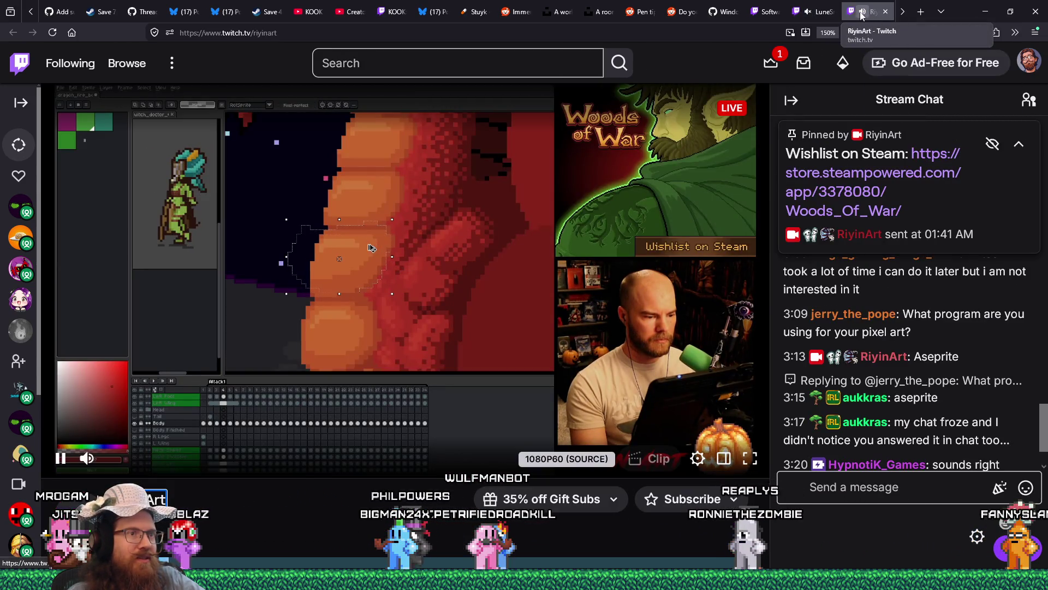
click(874, 13)
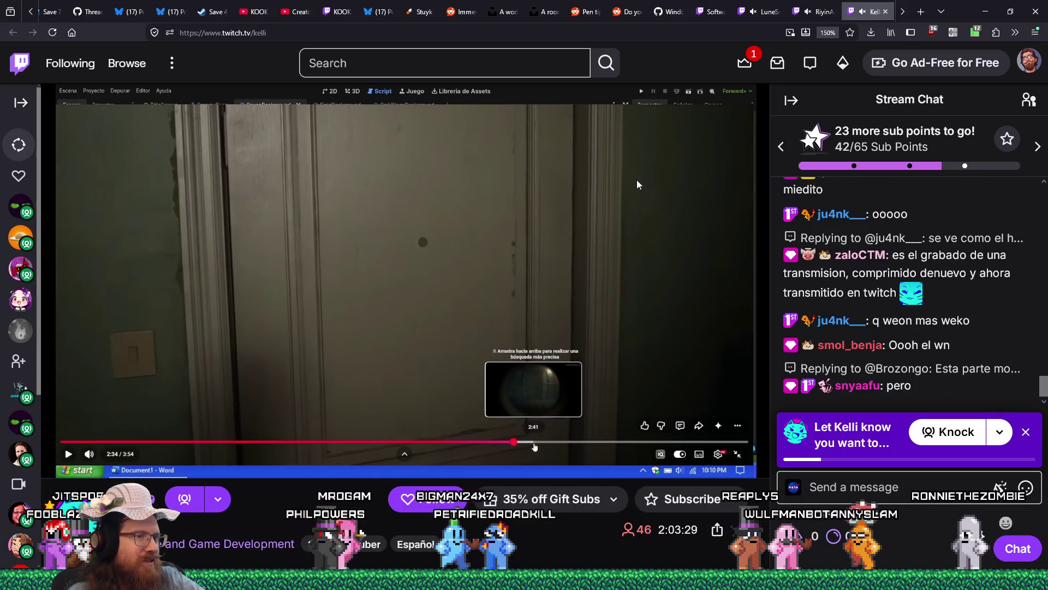
mouse_move(243, 467)
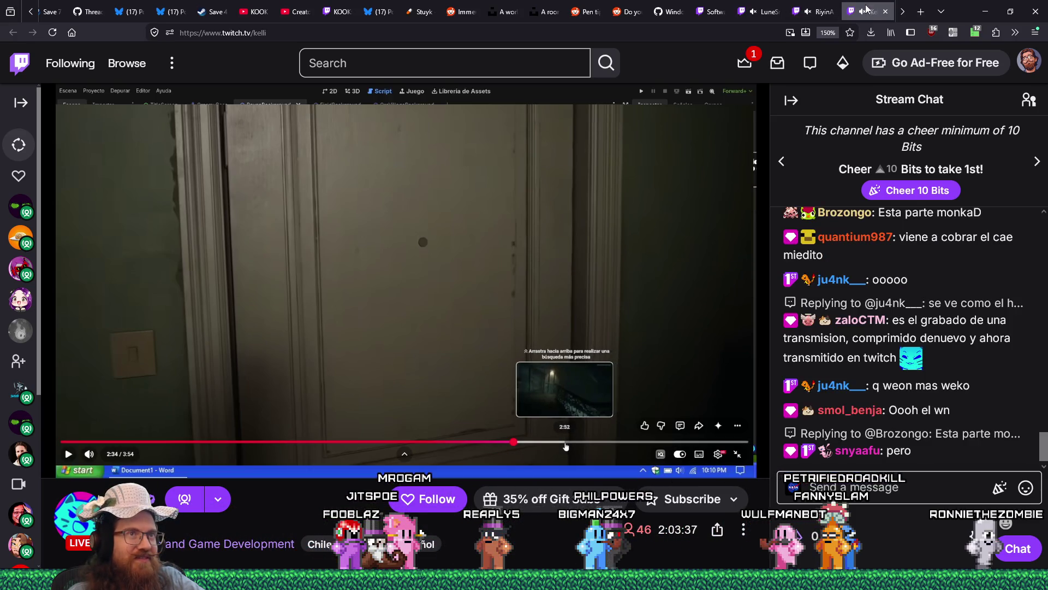
click(902, 15)
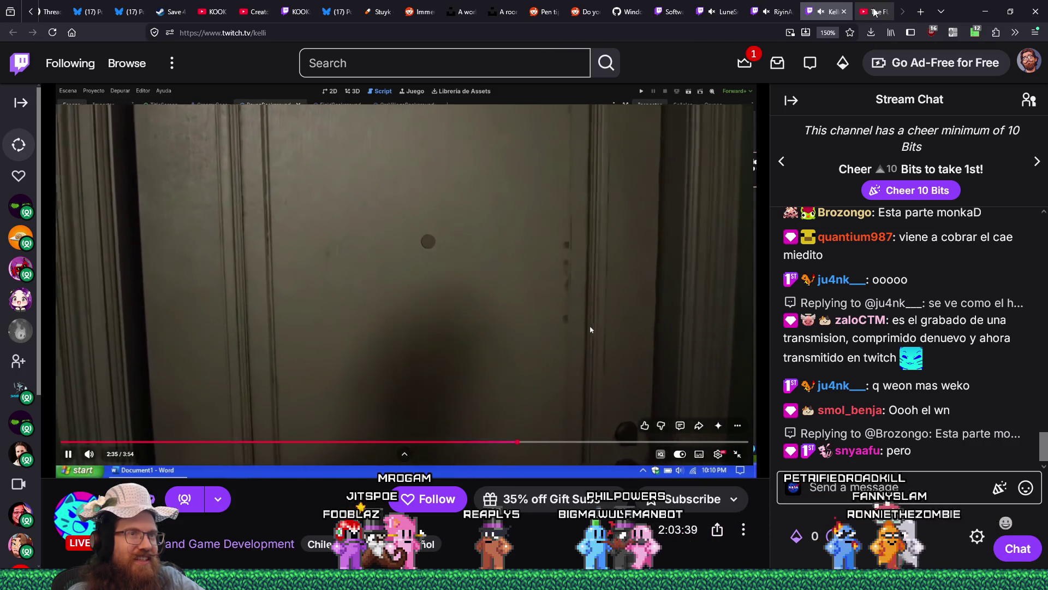
click(785, 12)
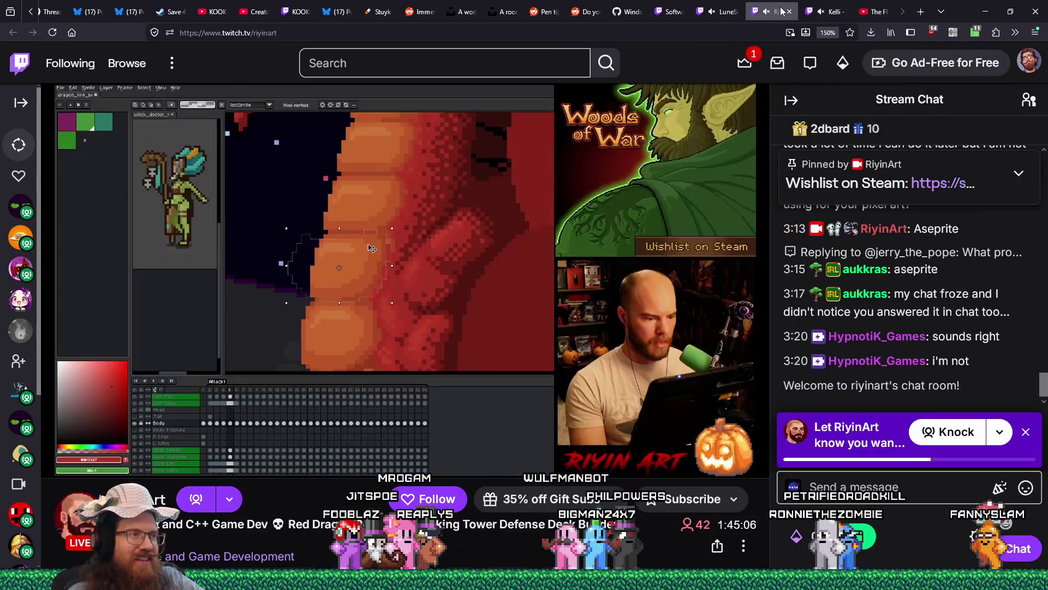
click(720, 18)
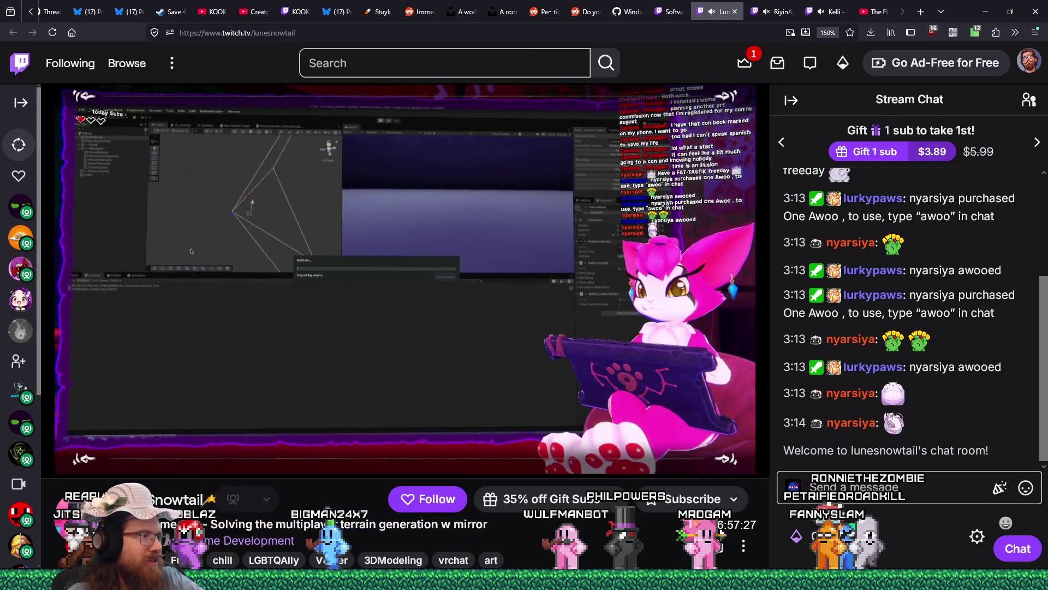
right_click(202, 505)
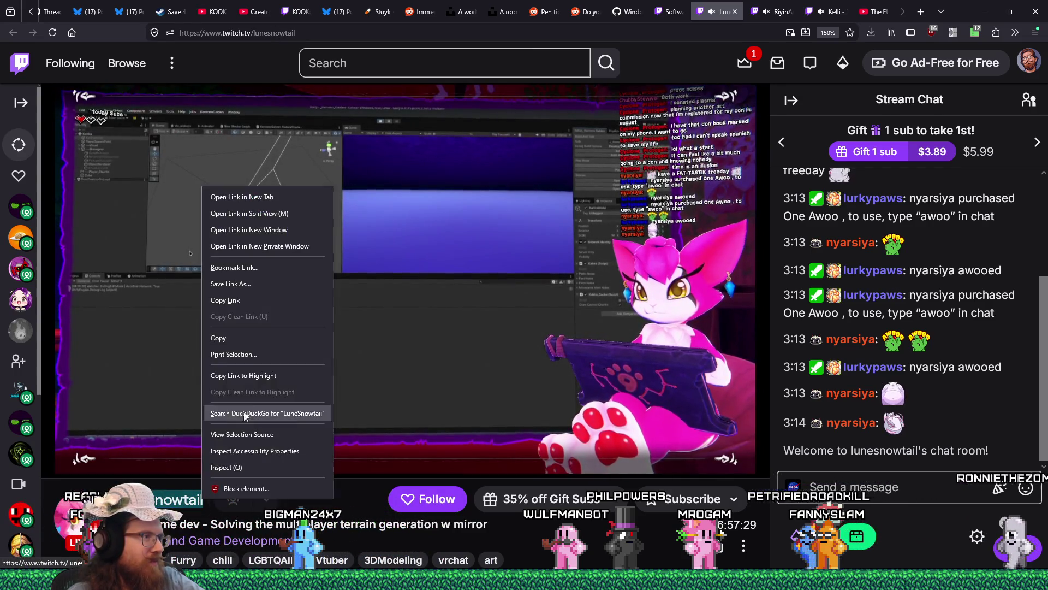
- Copy the LuneSnowtail name and search recent_raids.txt for it in Notepad
click(256, 339)
mouse_move(417, 579)
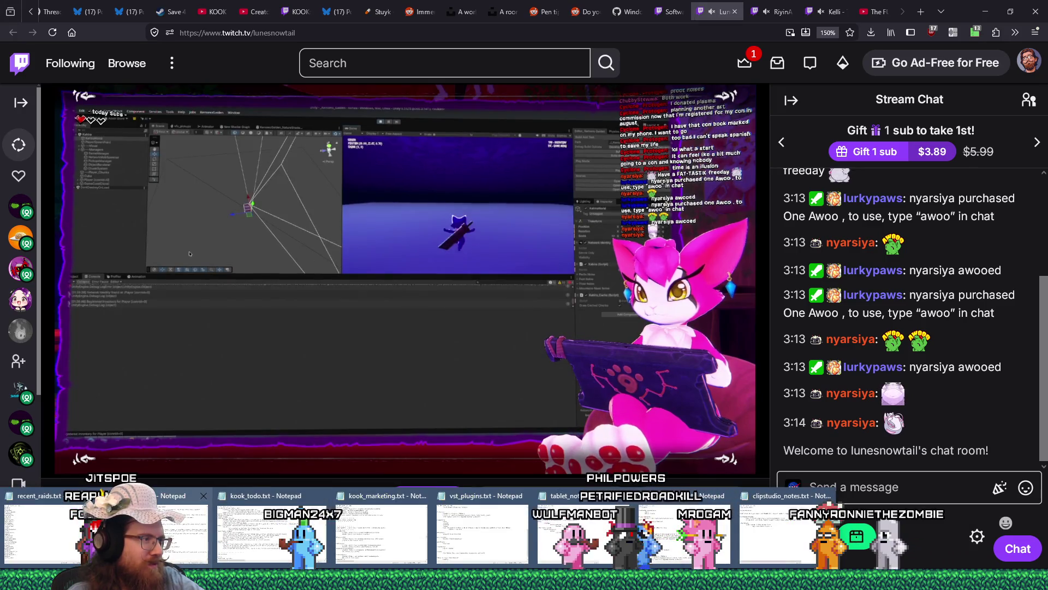
click(61, 533)
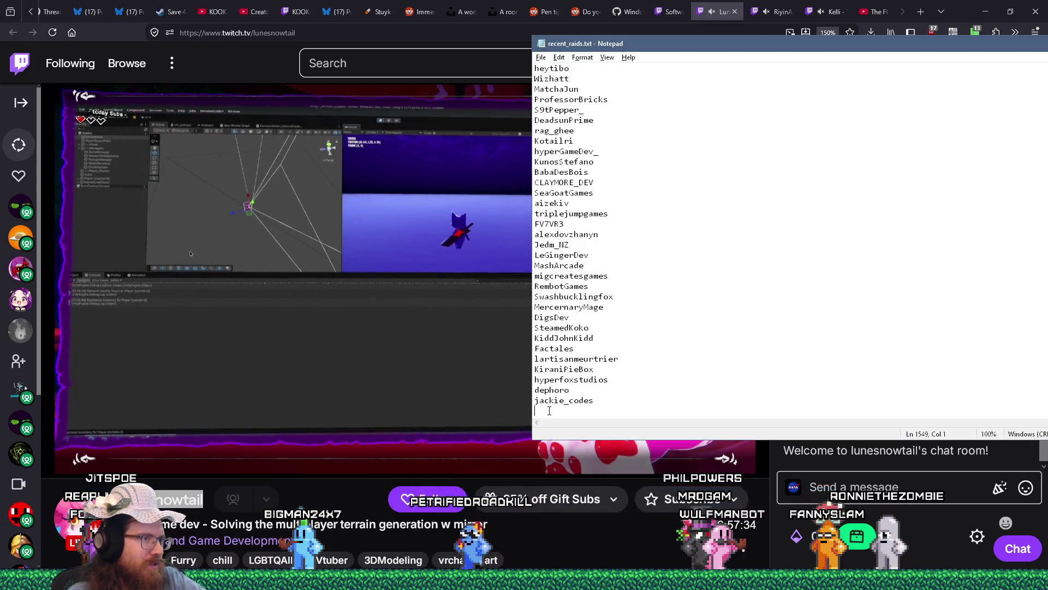
key(ctrl+f)
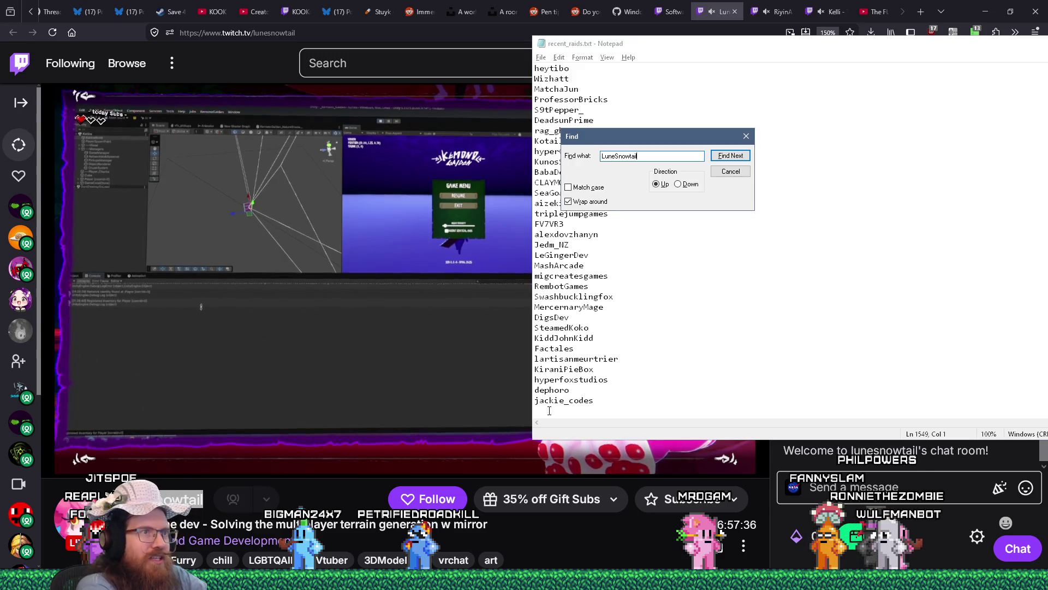
key(Return)
key(Escape)
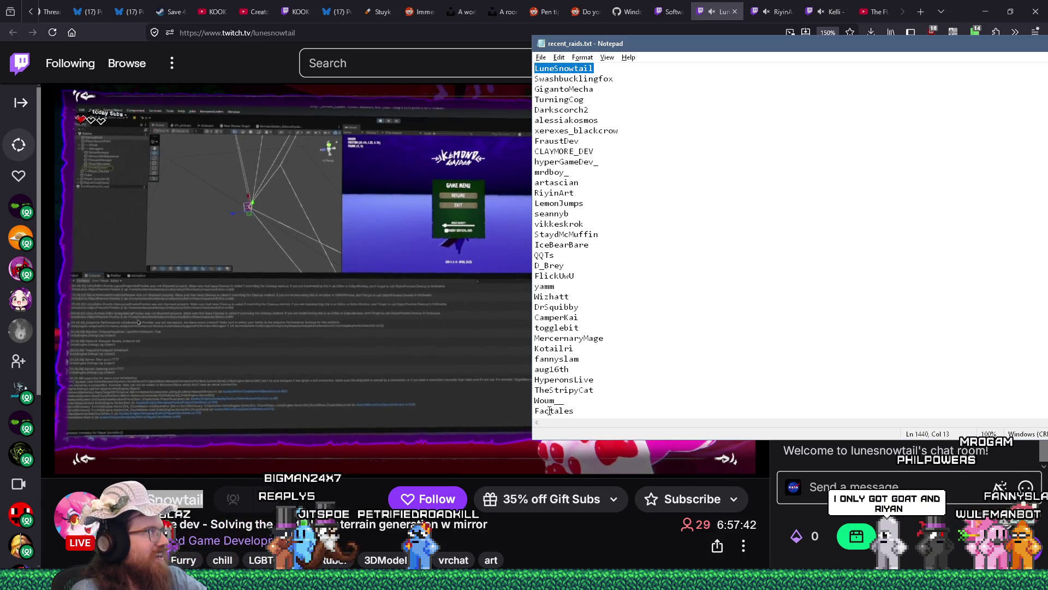
key(ctrl+End)
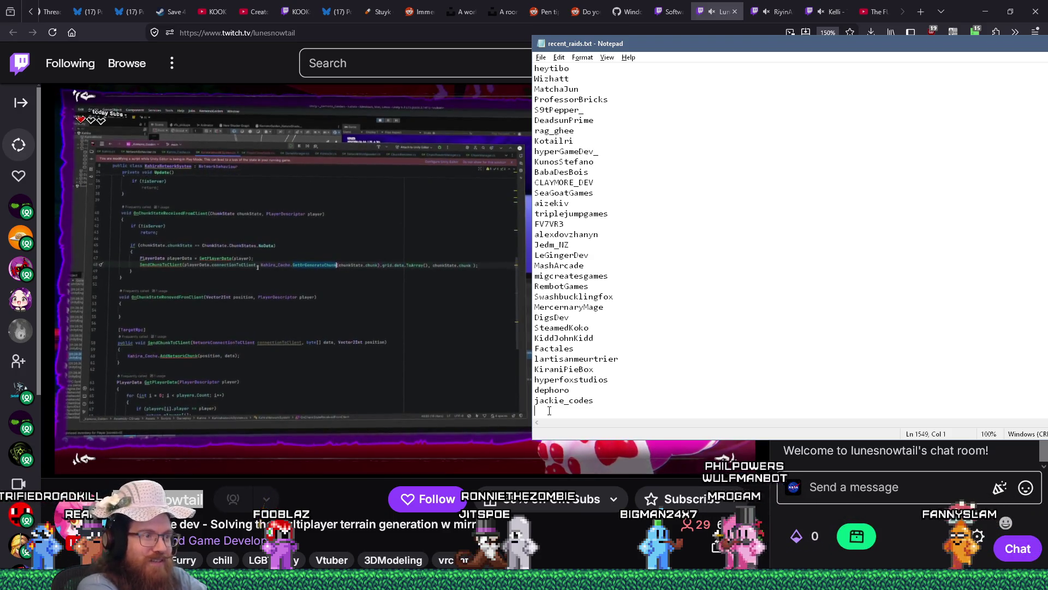
- Repeat the LuneSnowtail search in the raid list, then return to the Twitch stream
key(ctrl+f)
key(Return)
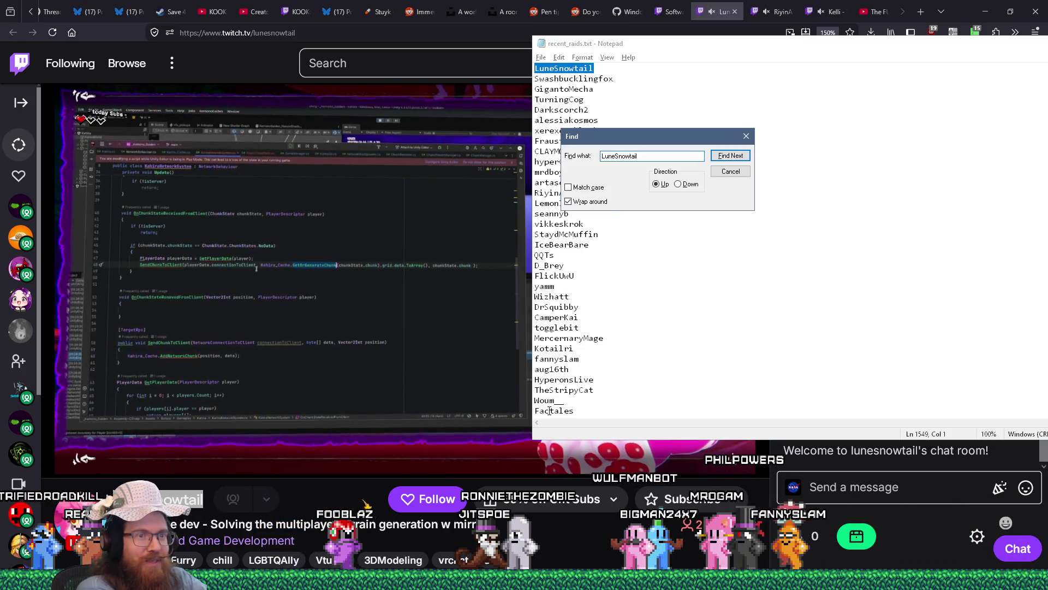
key(Escape)
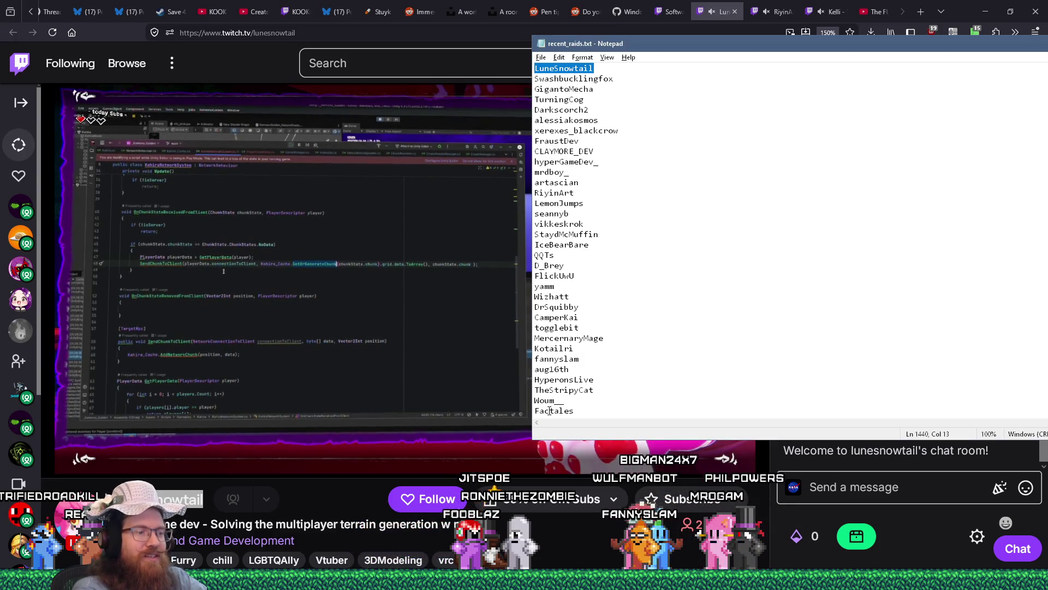
key(ctrl+End)
click(520, 412)
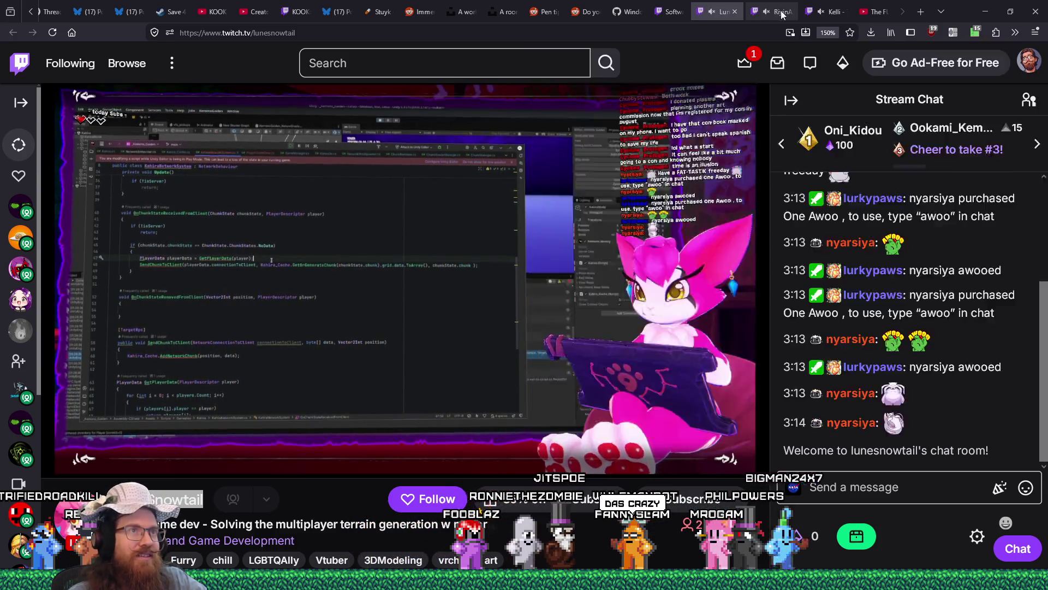
- Copy the riyinart channel name from RiyinArt's stream address bar
key(ctrl+Tab)
double_click(261, 35)
key(ctrl+c)
right_click(261, 36)
click(313, 110)
key(alt+Tab)
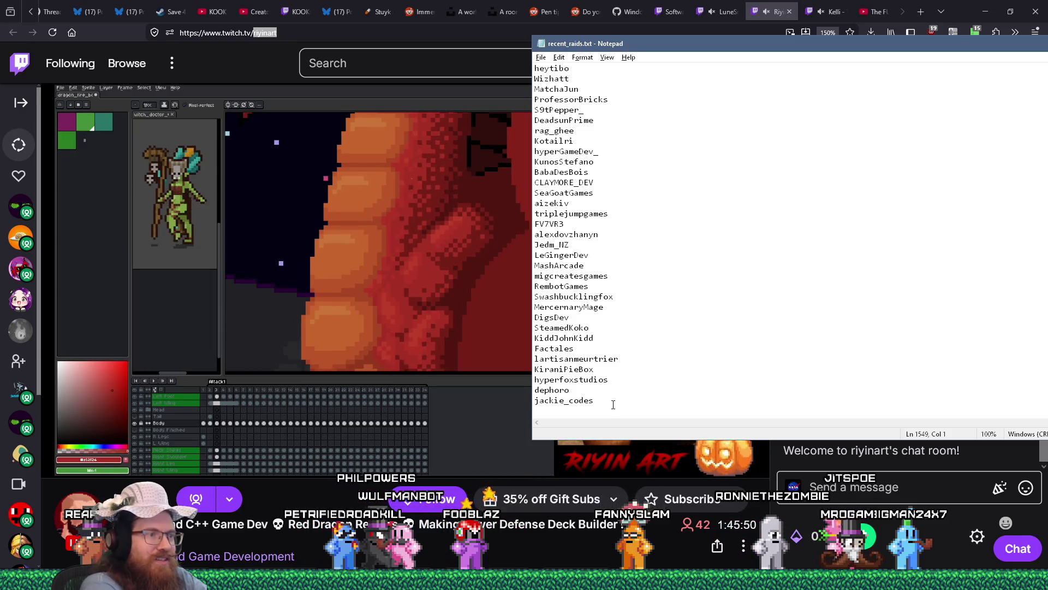
- Search recent_raids.txt for riyinart to confirm it's listed, then jump to the list's end
key(ctrl+f)
key(ctrl+v)
key(Return)
key(Escape)
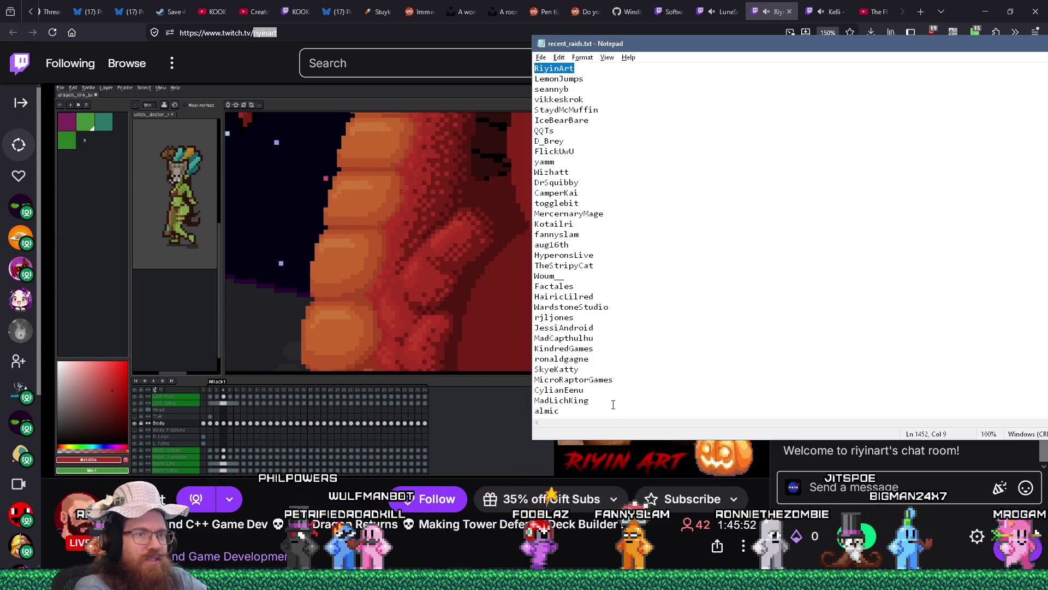
key(ctrl+End)
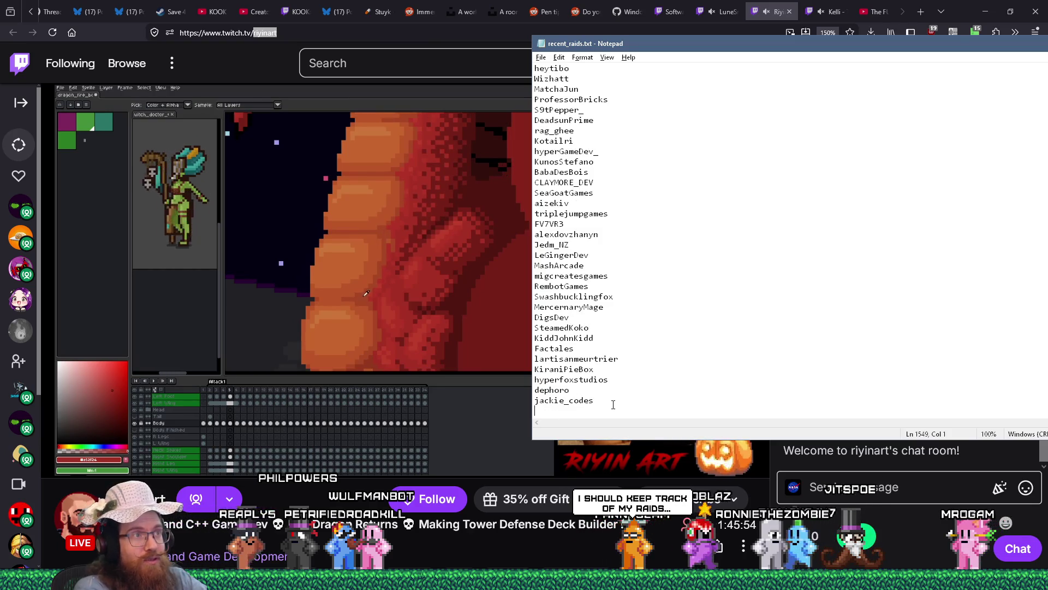
- Copy the LuneSnowtail channel name from its Twitch stream page
key(alt+Tab)
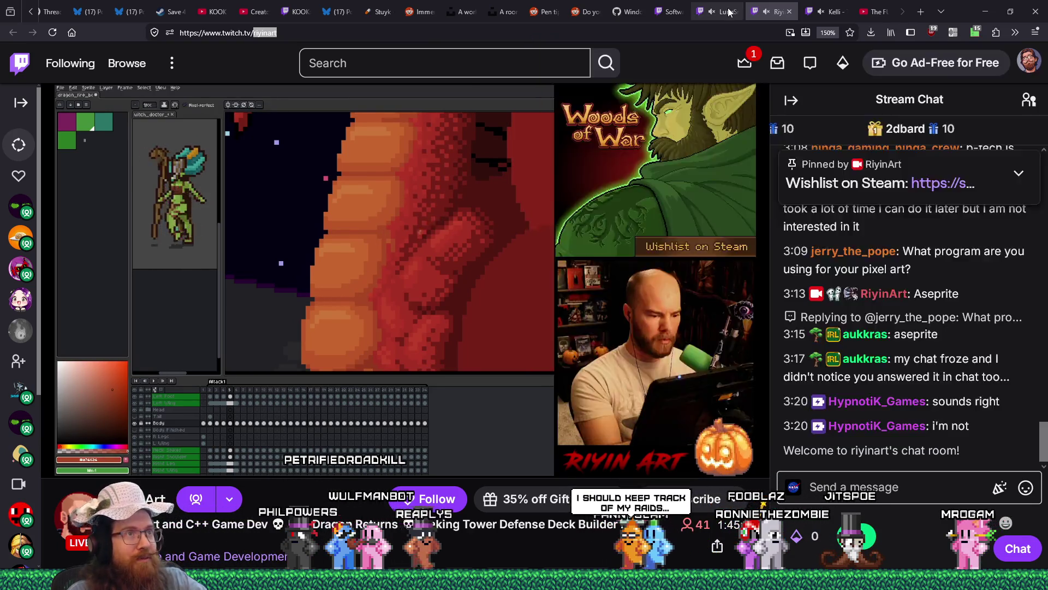
key(ctrl+shift+Tab)
right_click(152, 495)
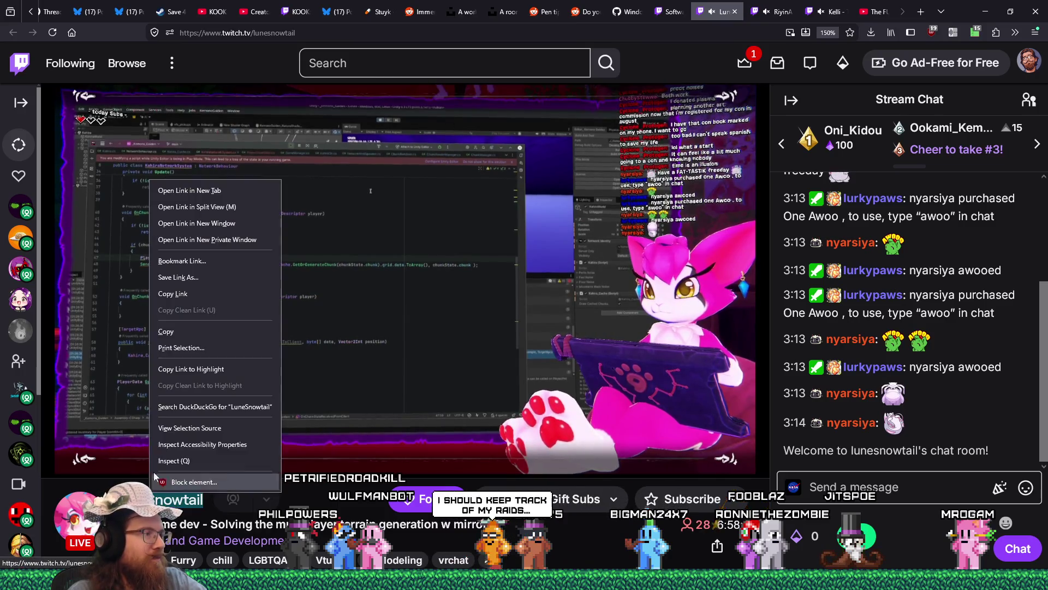
click(185, 329)
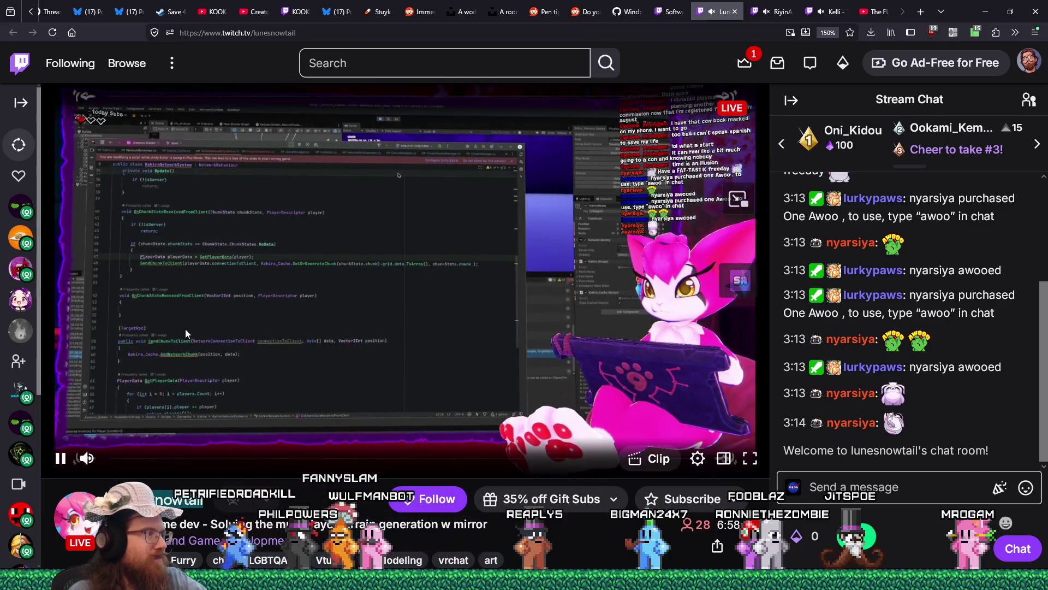
key(alt+Tab)
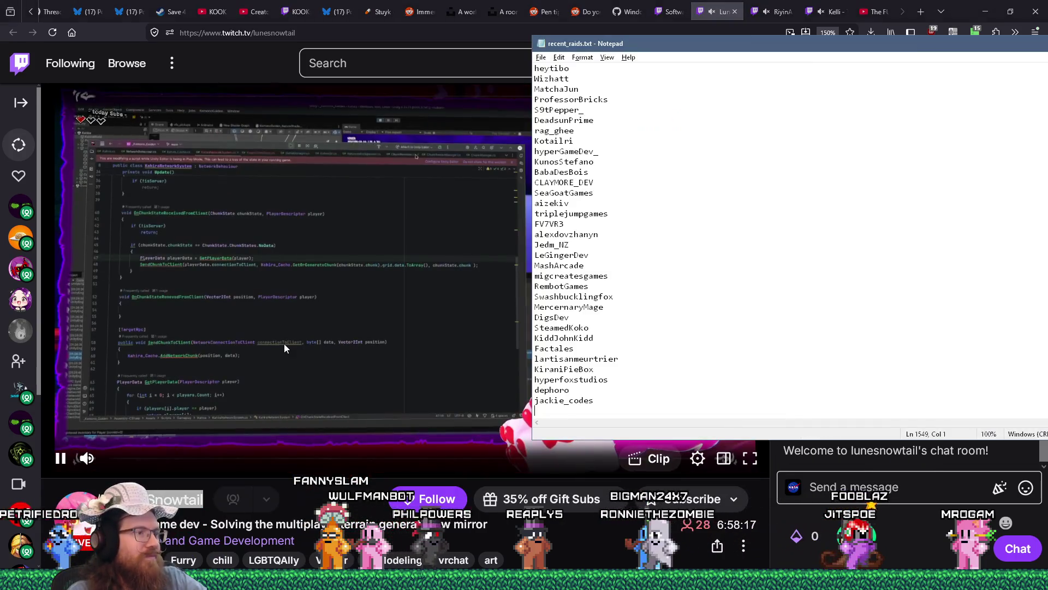
- Append LuneSnowtail after jackie_codes in recent_raids.txt, then unmute the LuneSnowtail stream tab
text(LuneSnowtail)
key(Return)
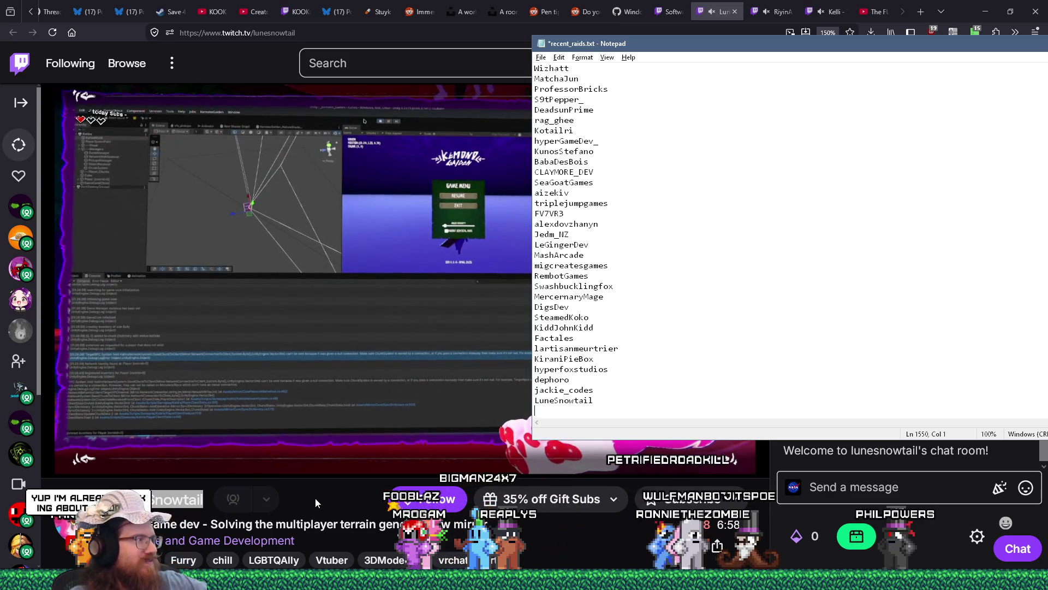
click(317, 503)
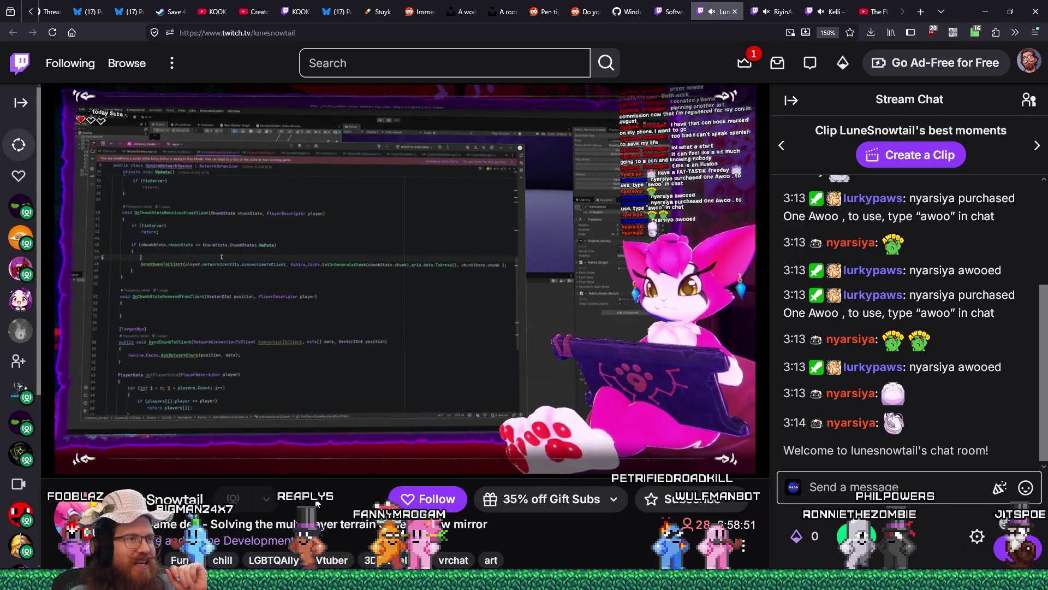
mouse_move(483, 359)
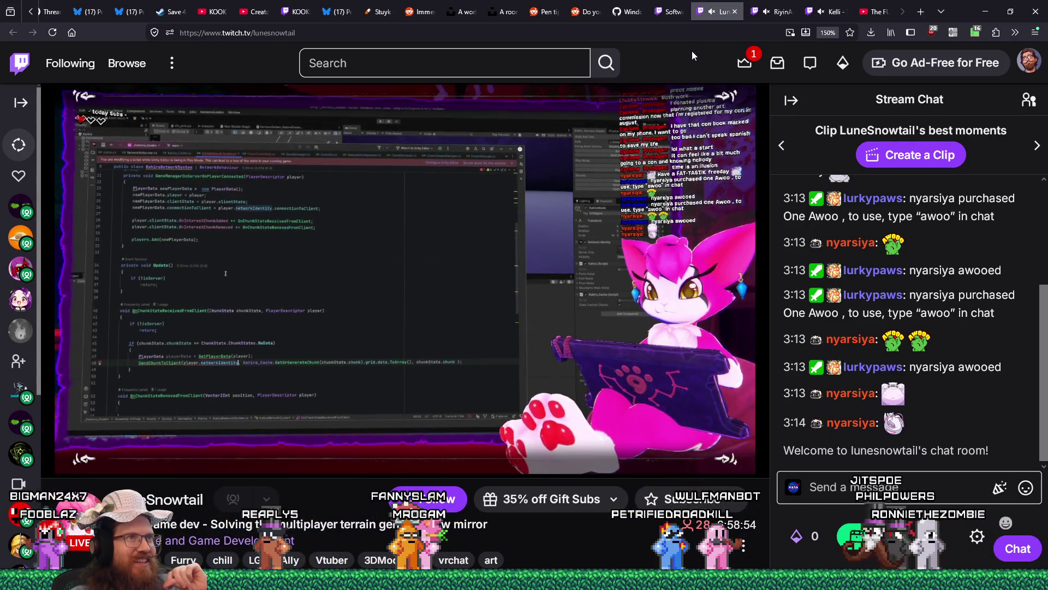
click(710, 13)
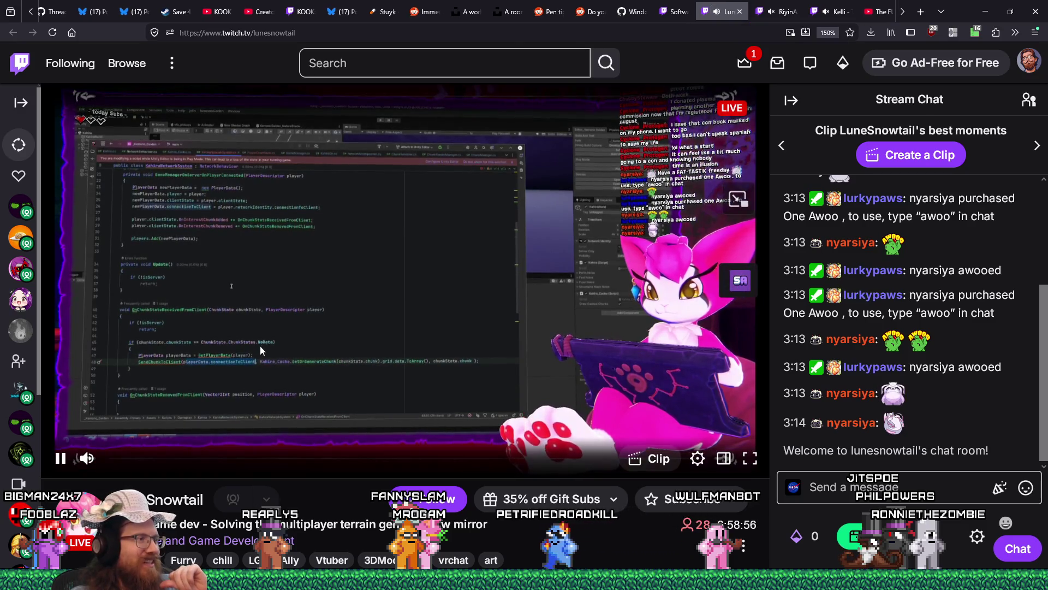